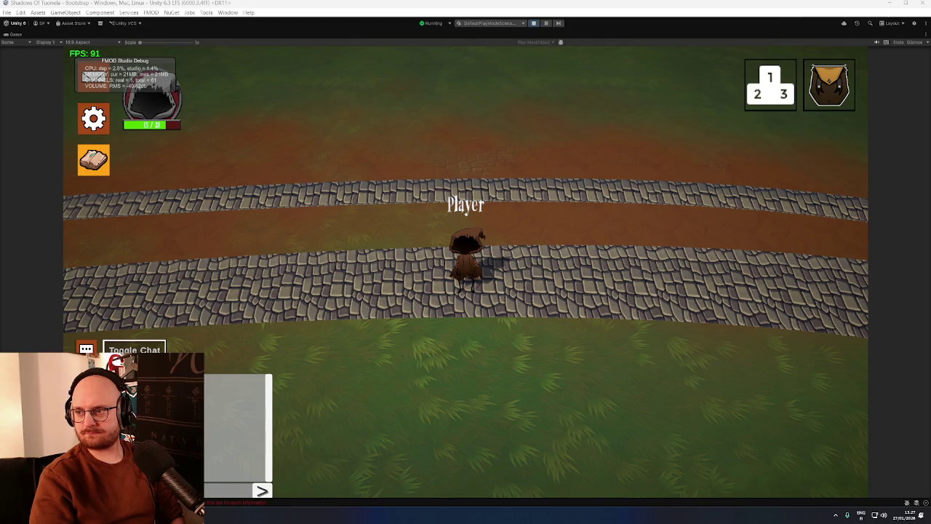
Walk the Player along the curving cobblestone road with the D key, then stop the game
key(d)
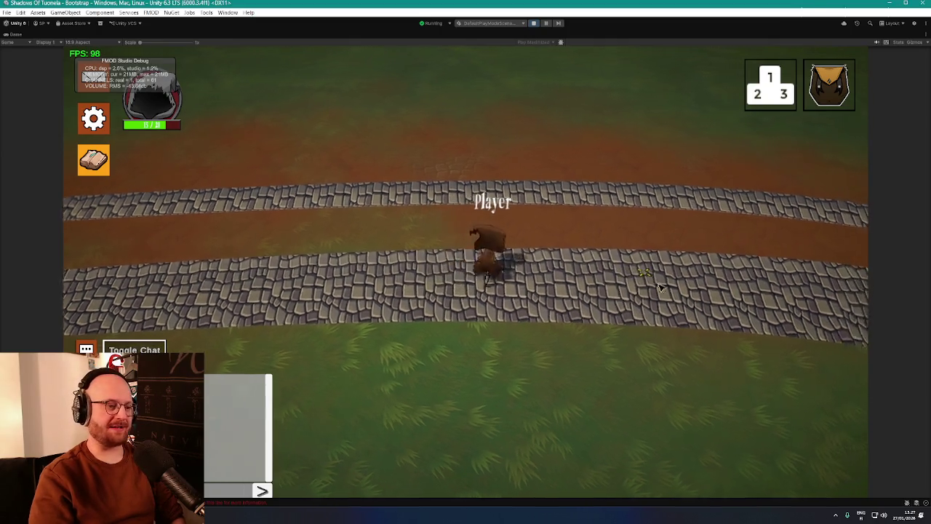
key(d)
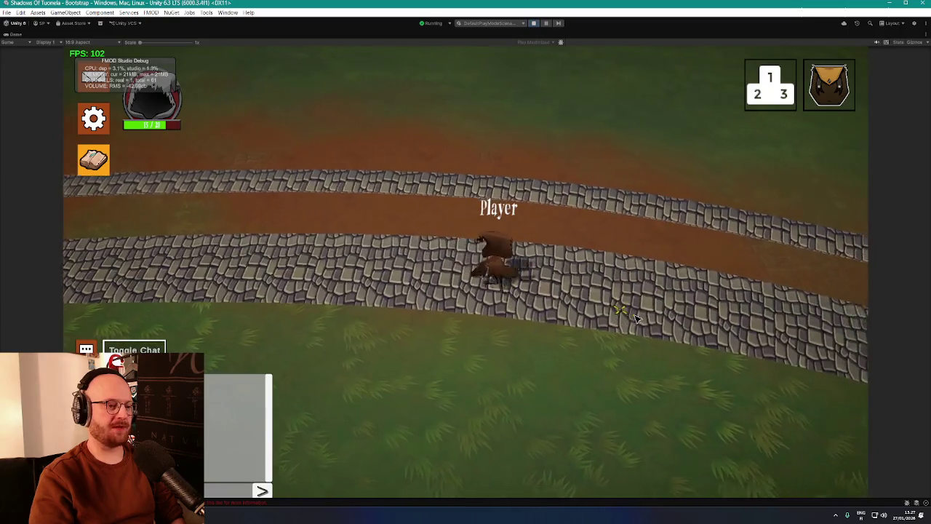
key(d)
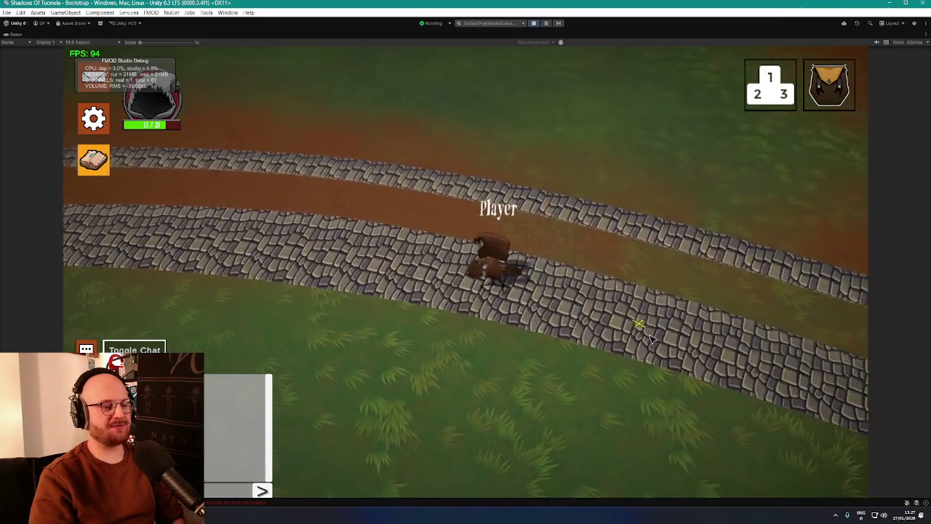
key(d)
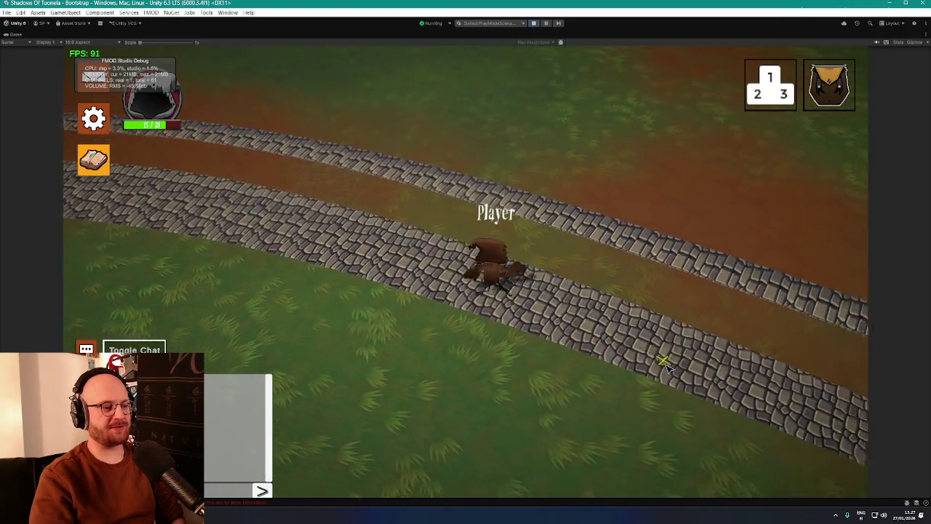
key(d)
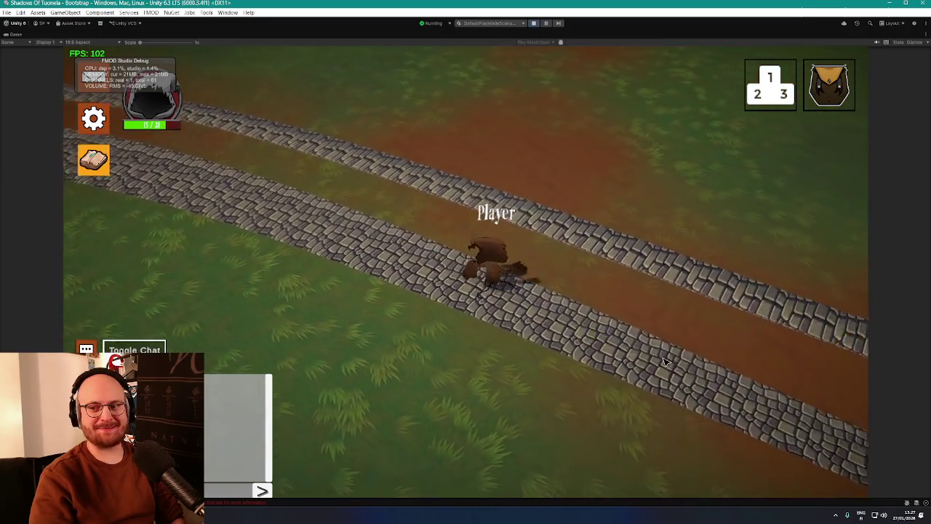
key(d)
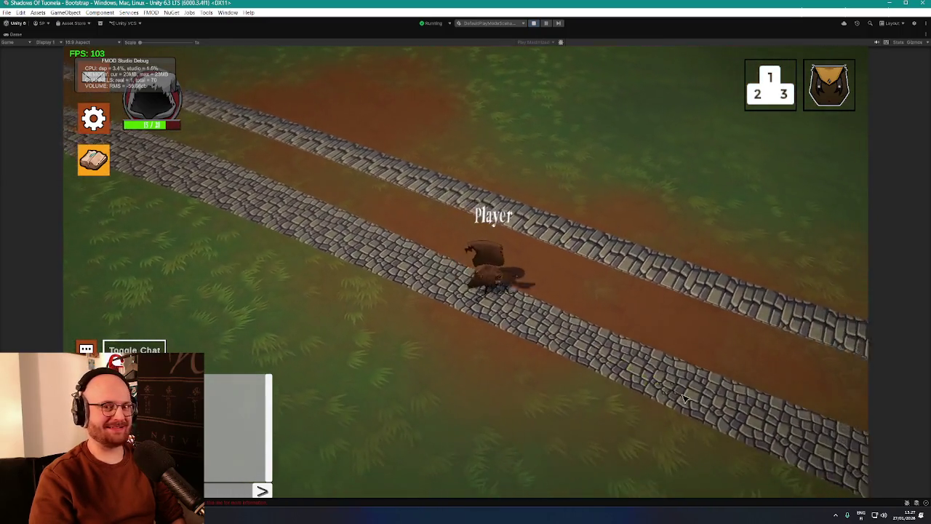
key(d)
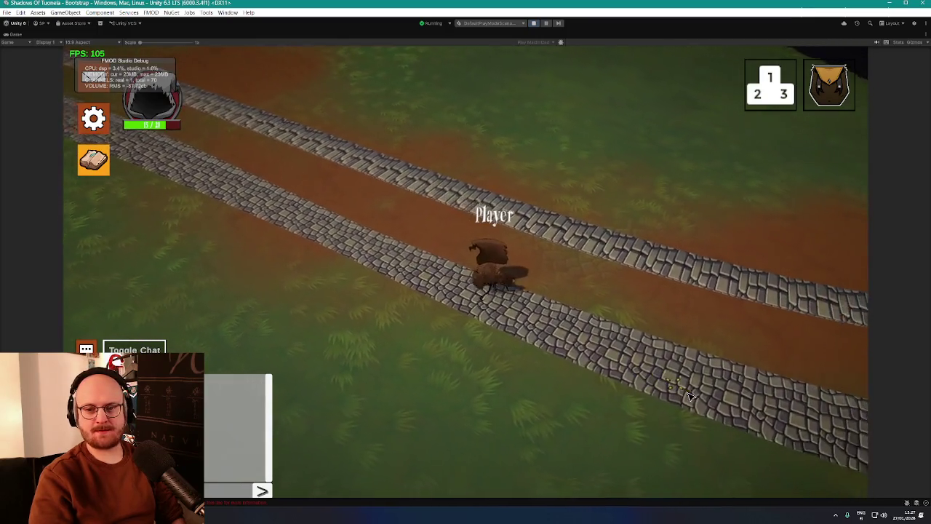
key(d)
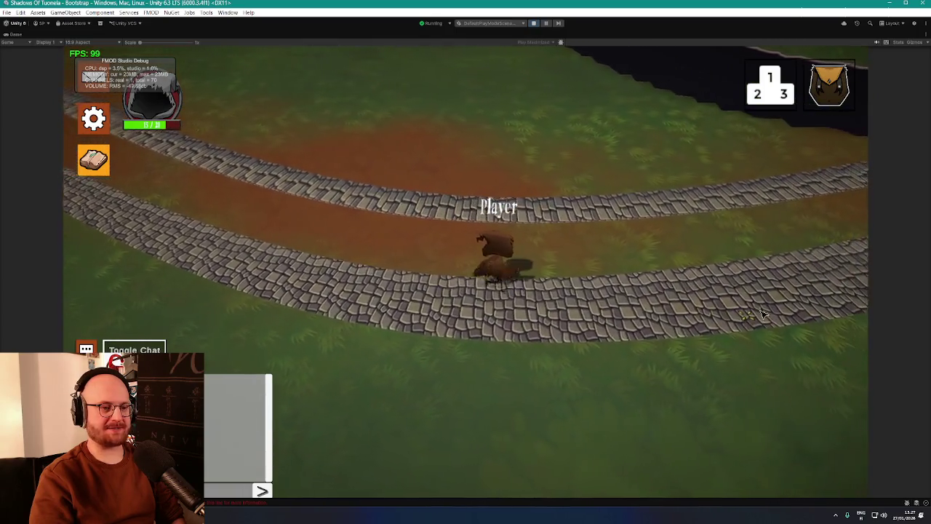
click(534, 23)
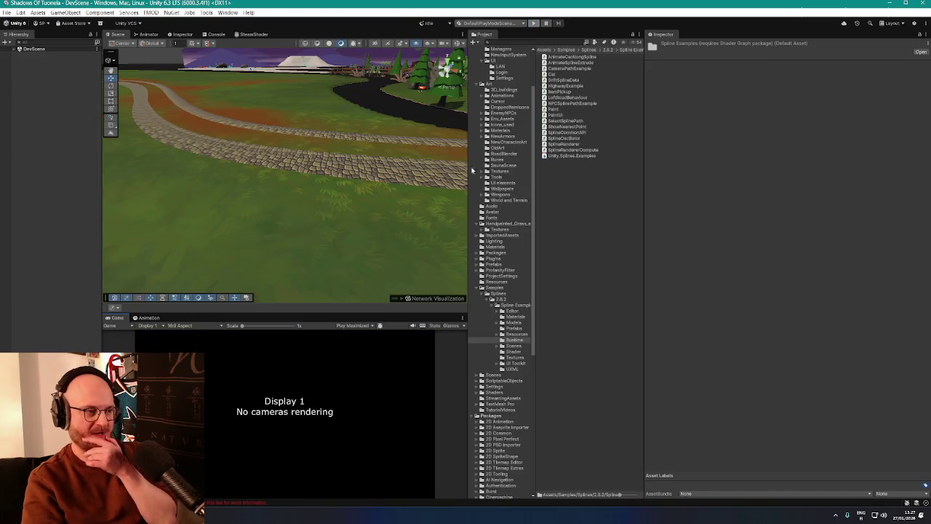
Select the original Spline road, delete it, and reselect Spline (1)
mouse_move(437, 170)
mouse_down()
mouse_move(449, 156)
mouse_move(423, 175)
mouse_move(259, 189)
mouse_move(360, 208)
mouse_move(312, 179)
mouse_move(315, 197)
mouse_move(333, 208)
mouse_move(299, 188)
mouse_move(357, 199)
mouse_move(337, 212)
mouse_move(363, 223)
mouse_move(334, 219)
mouse_move(369, 216)
mouse_move(391, 191)
mouse_move(351, 174)
mouse_move(362, 174)
mouse_move(357, 154)
mouse_move(422, 182)
mouse_up()
click(297, 181)
key(Up)
mouse_move(249, 145)
mouse_down()
mouse_move(204, 174)
mouse_move(256, 180)
mouse_move(227, 174)
mouse_move(225, 156)
mouse_move(262, 141)
mouse_move(374, 131)
mouse_move(341, 180)
mouse_move(333, 160)
mouse_up()
key(Delete)
click(247, 159)
scroll(363, 131, up, 10)
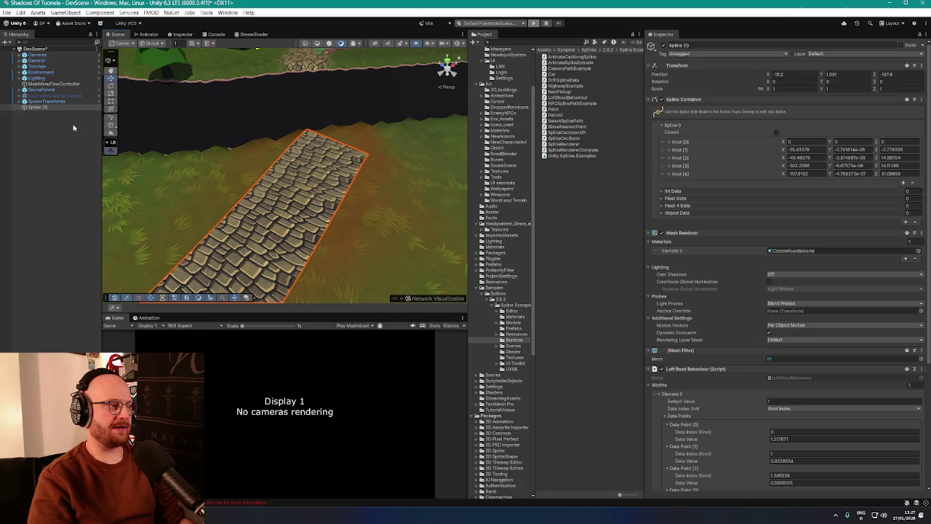
Drag the width handle at the road's first end so Data Point [0] reaches about 1.2587
mouse_move(73, 127)
alt+mouse_down()
mouse_move(202, 141)
mouse_move(111, 153)
alt+mouse_up()
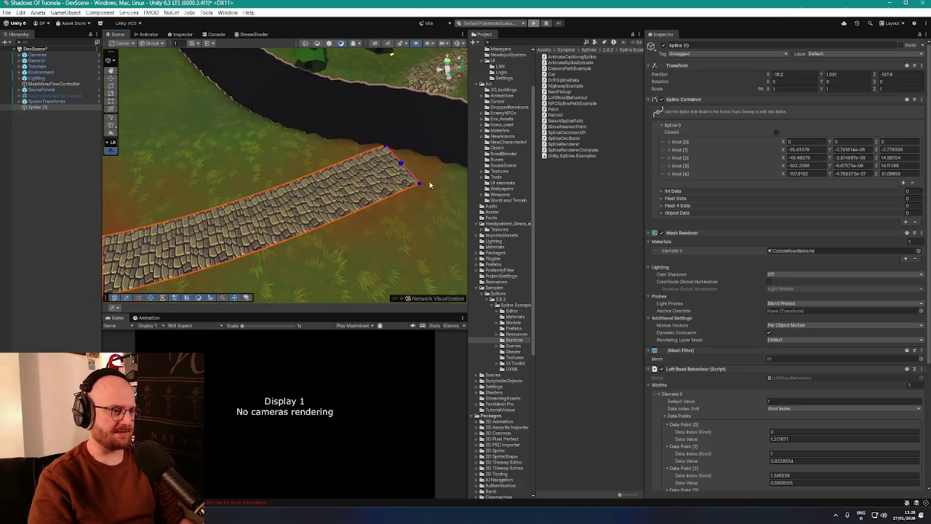
scroll(429, 181, down, 4)
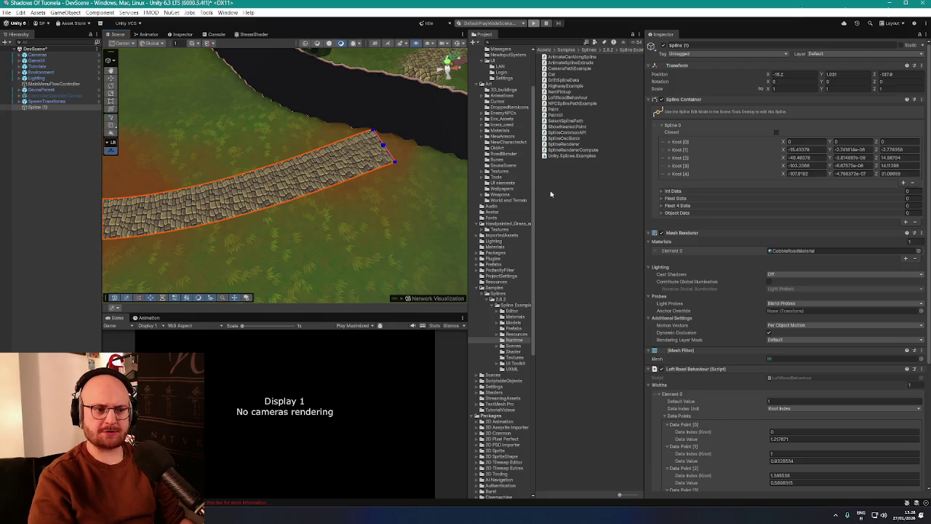
mouse_move(451, 191)
alt+mouse_down()
mouse_move(393, 183)
mouse_move(297, 142)
alt+mouse_up()
scroll(385, 182, up, 3)
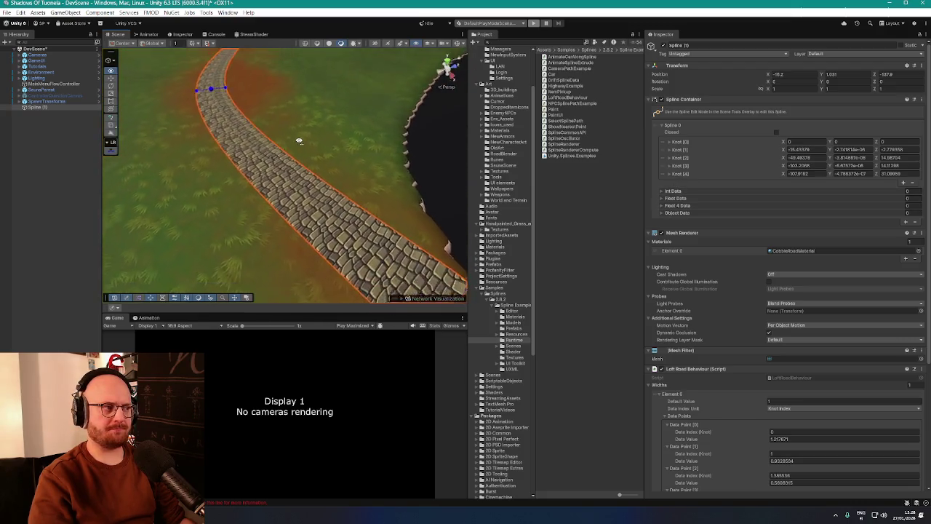
scroll(298, 141, down, 3)
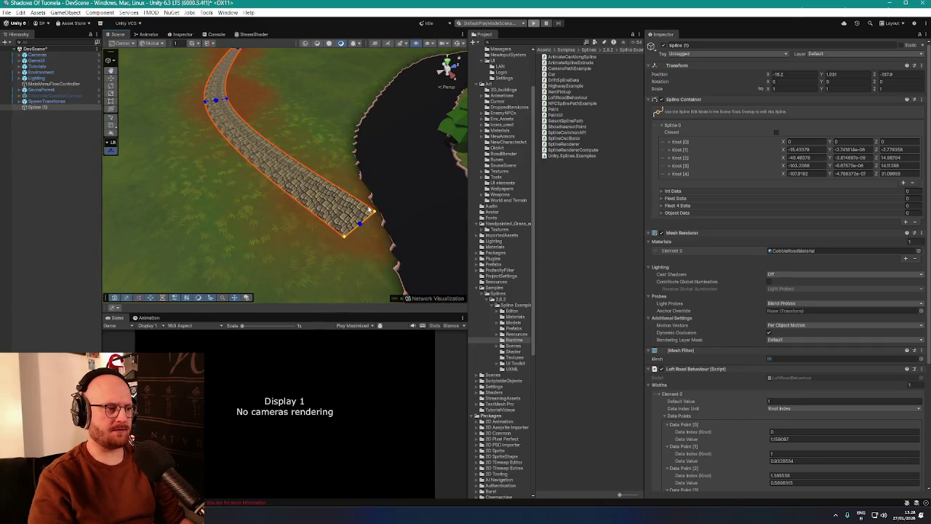
drag(369, 209, 372, 210)
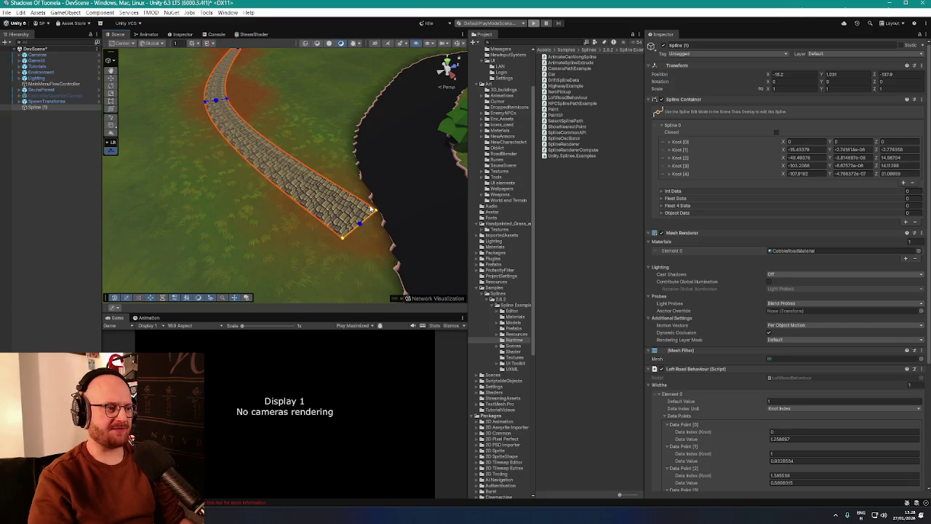
scroll(724, 227, down, 3)
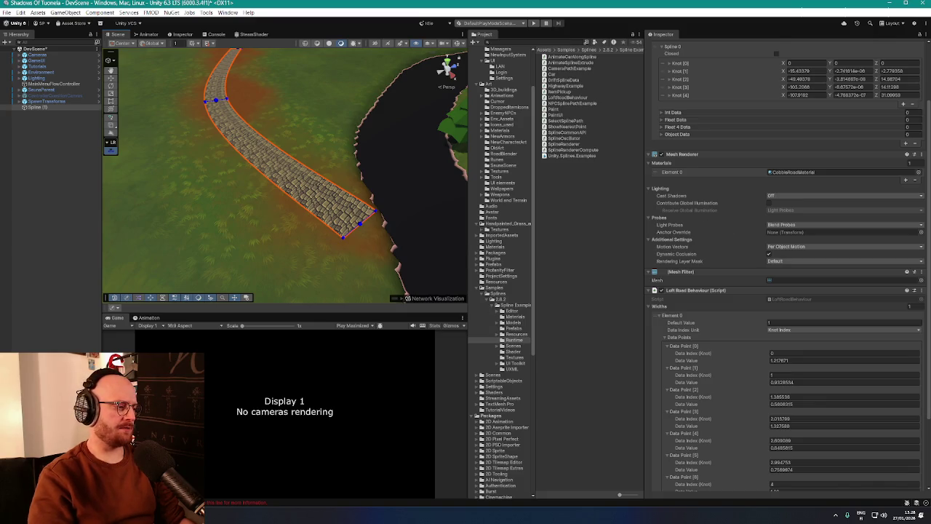
Switch briefly to the browser's music video tab and return to Unity
key(alt+Tab)
key(ctrl+1)
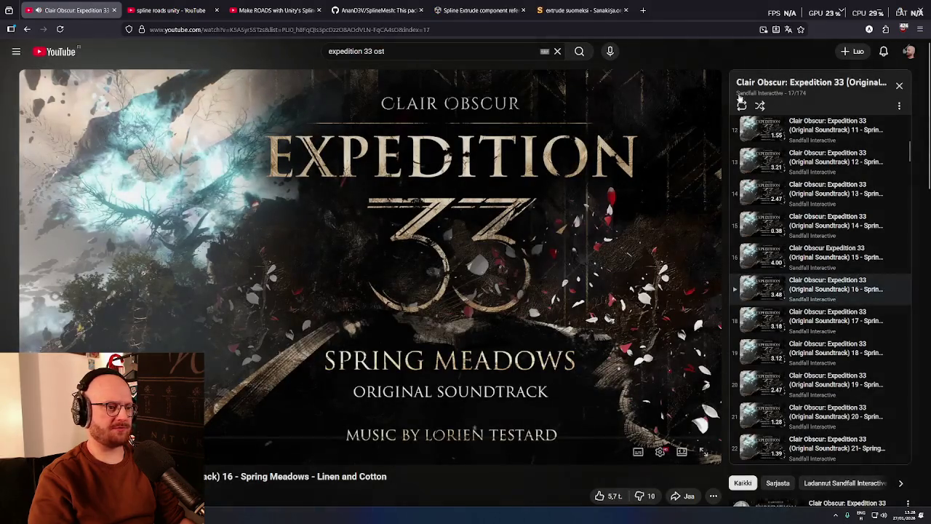
key(alt+Tab)
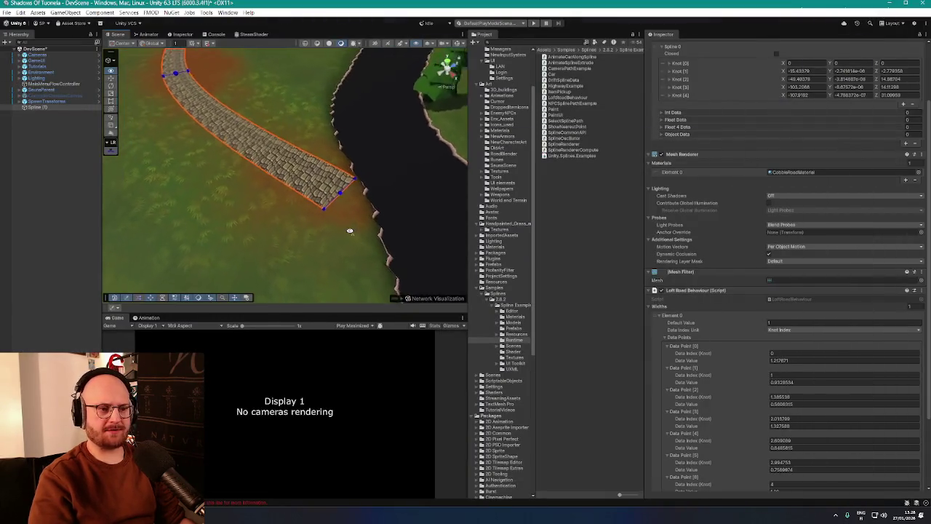
scroll(350, 230, up, 5)
scroll(421, 198, down, 3)
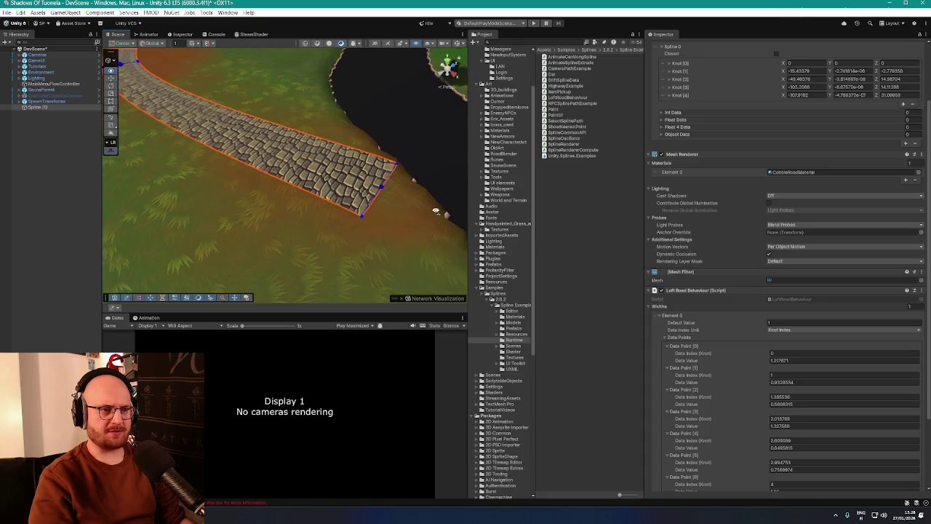
scroll(742, 276, up, 3)
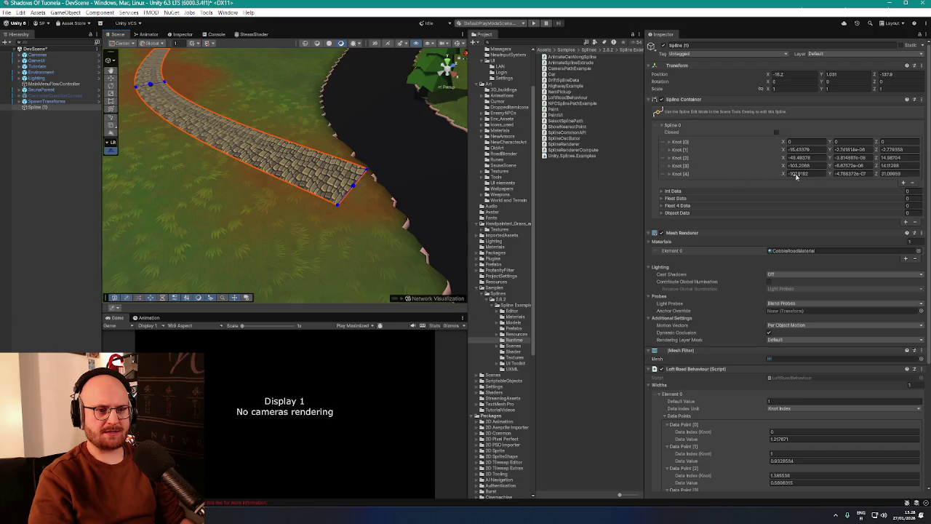
scroll(797, 177, down, 1)
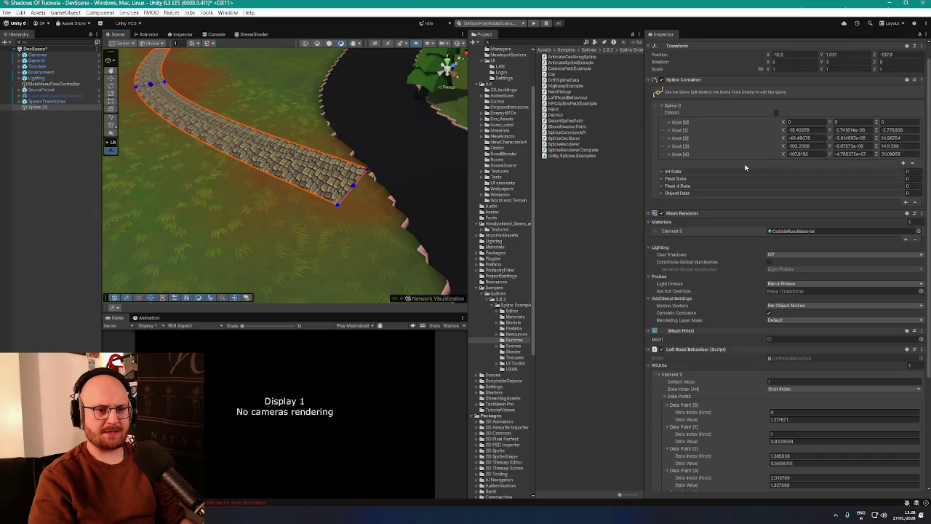
click(904, 163)
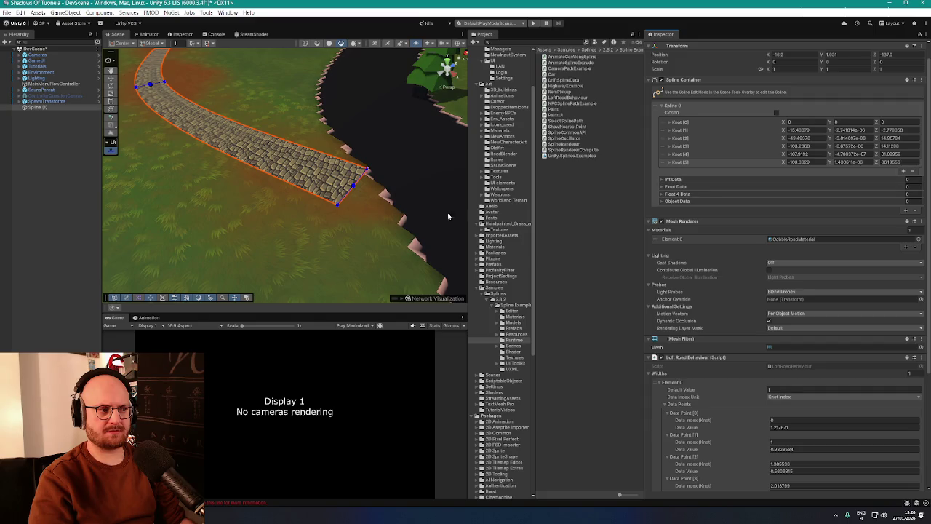
scroll(397, 200, down, 5)
mouse_move(396, 200)
mouse_down()
mouse_move(365, 166)
mouse_move(382, 189)
mouse_move(451, 184)
mouse_move(386, 166)
mouse_move(434, 179)
mouse_move(556, 179)
mouse_up()
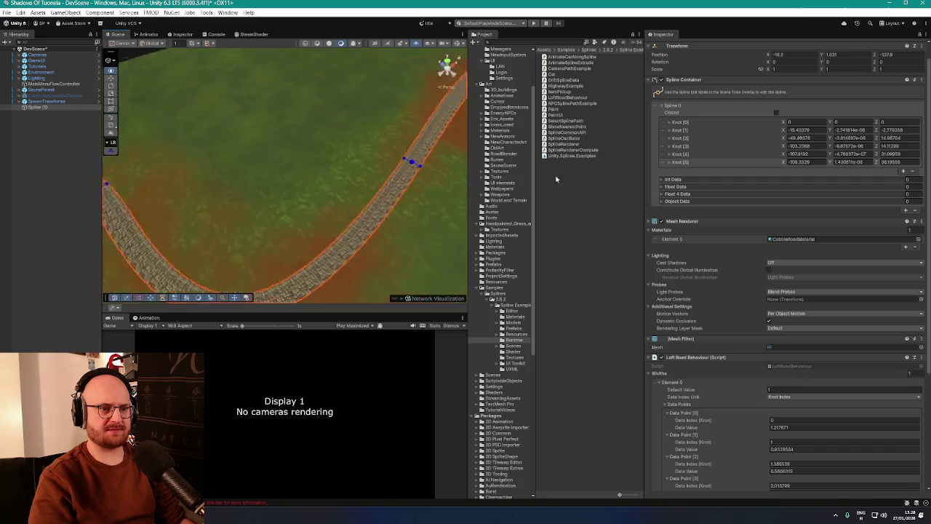
key(f)
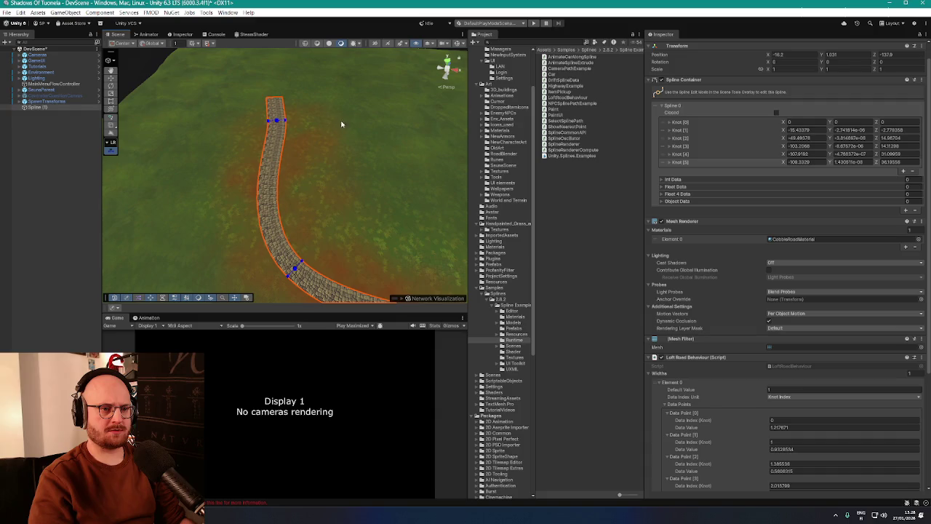
mouse_move(407, 167)
mouse_down()
mouse_move(465, 161)
mouse_move(414, 166)
mouse_up()
key(Delete)
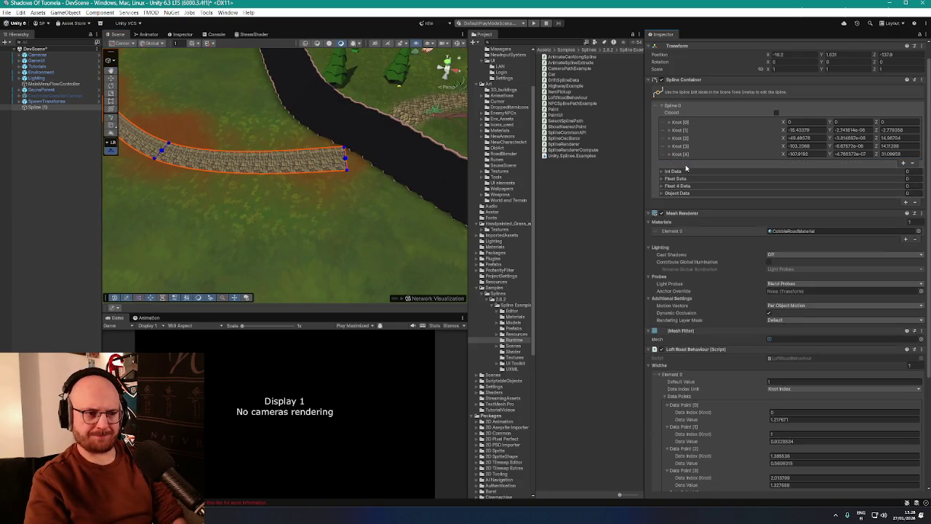
Review the Loft Road Behaviour width data and undo the road-end width back to 1.217671
click(662, 172)
click(663, 173)
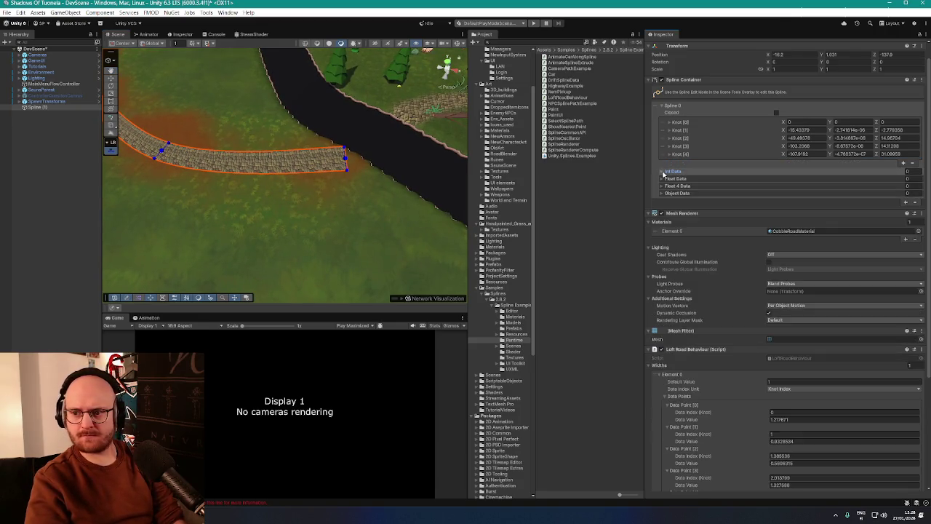
scroll(705, 266, down, 5)
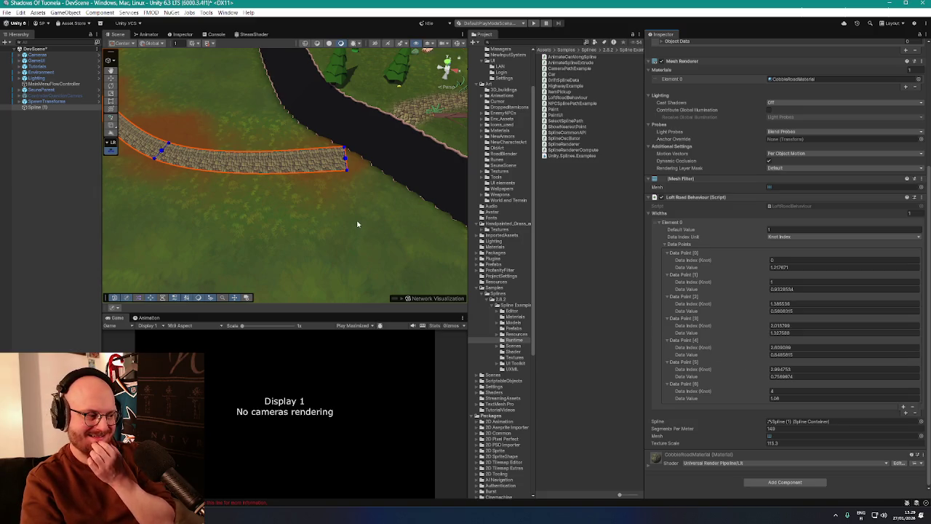
mouse_move(357, 224)
mouse_down()
mouse_move(364, 197)
mouse_move(212, 155)
mouse_move(186, 171)
mouse_move(204, 182)
mouse_move(354, 200)
mouse_move(345, 199)
mouse_move(384, 193)
mouse_up()
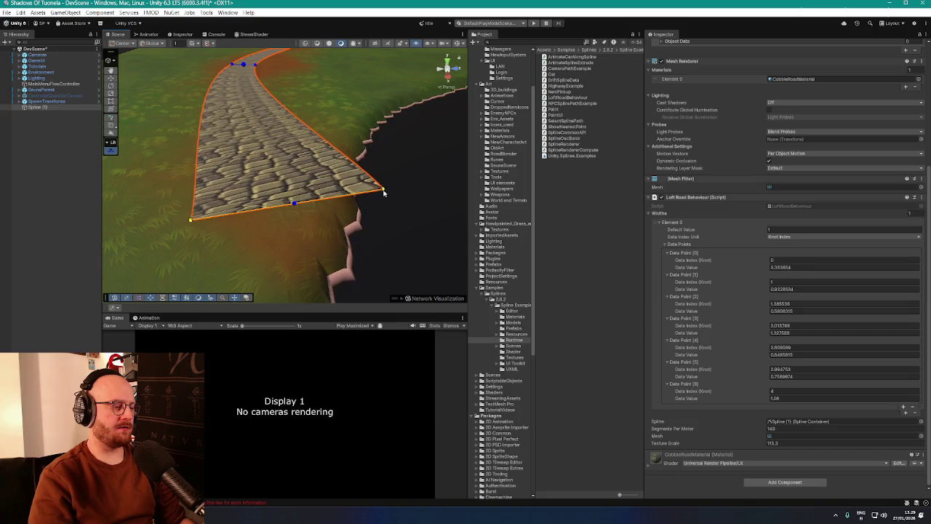
key(ctrl+z)
drag(382, 229, 219, 210)
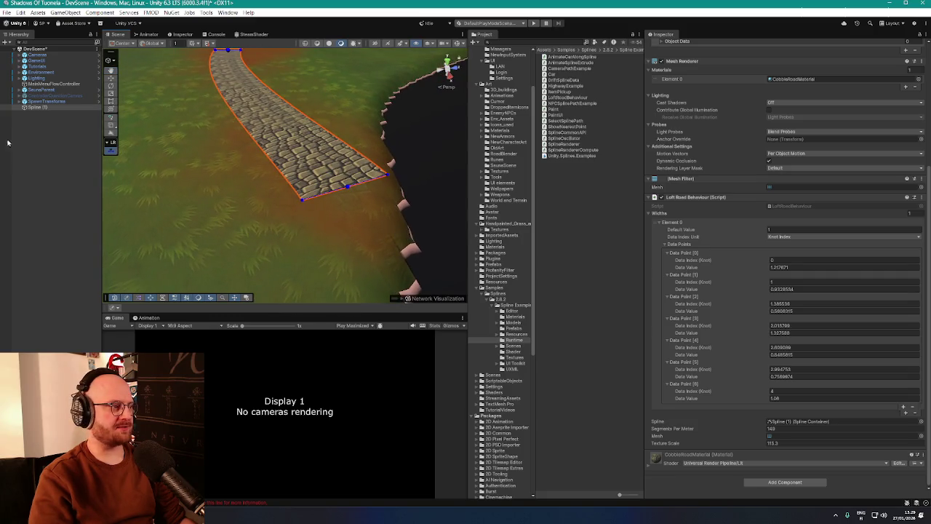
scroll(709, 240, up, 5)
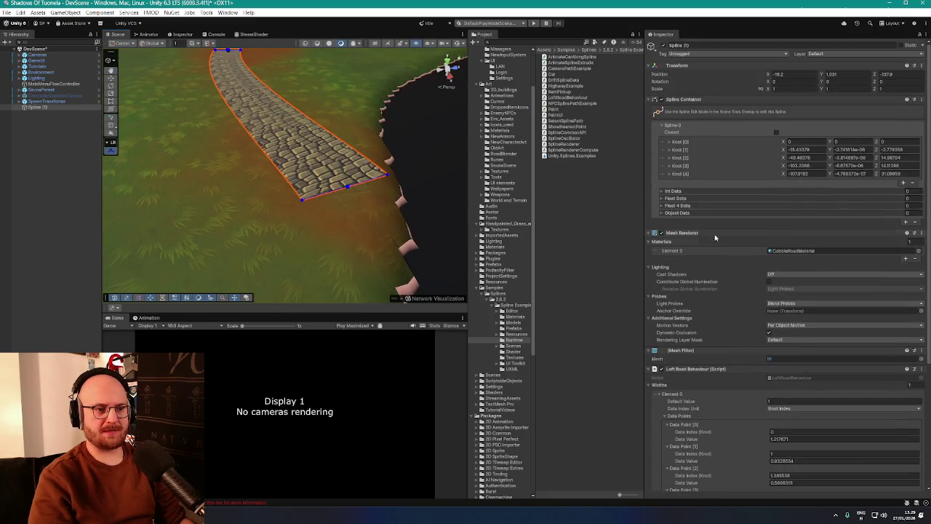
Inspect the first knots and toggle the spline's Closed option on and back off
click(683, 143)
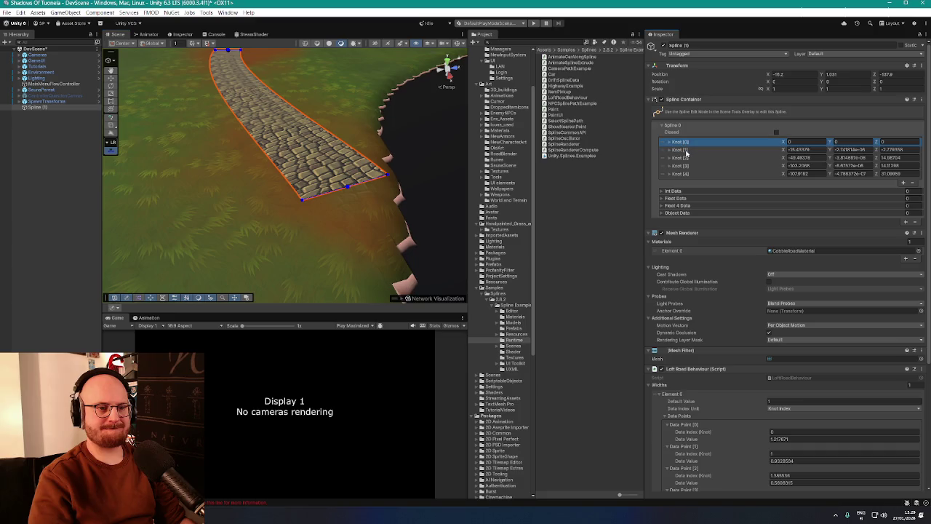
click(686, 150)
click(776, 133)
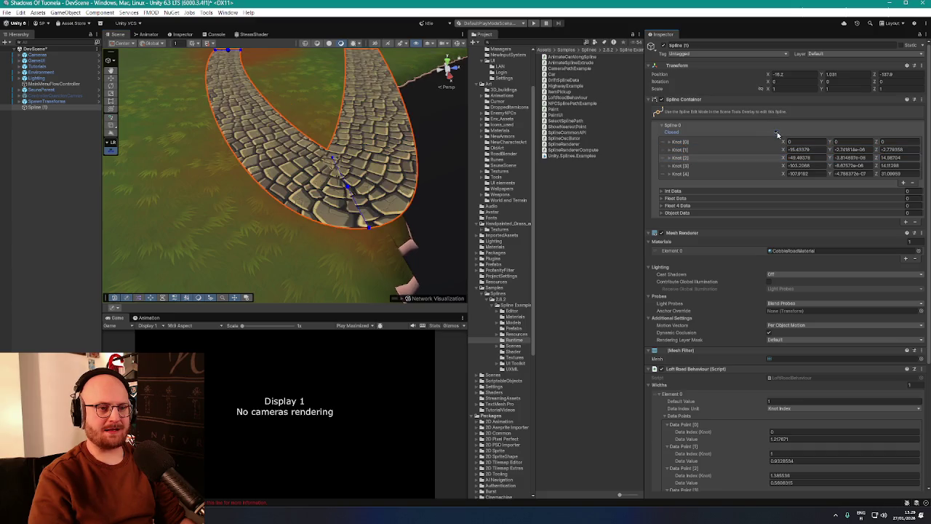
mouse_move(342, 145)
mouse_down()
mouse_move(354, 125)
mouse_move(374, 127)
mouse_move(397, 160)
mouse_up()
click(776, 133)
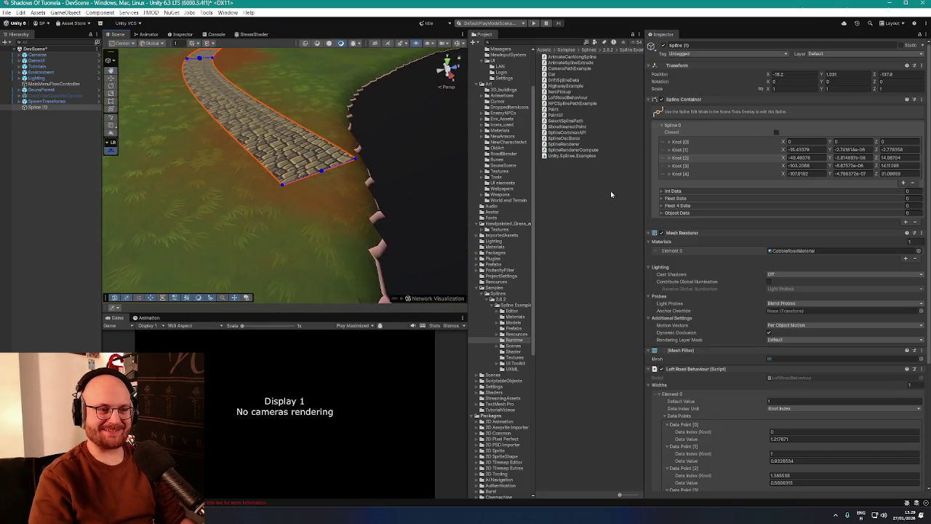
Push Knot [4] further along X and move Knot [0] to X 1.3
click(700, 175)
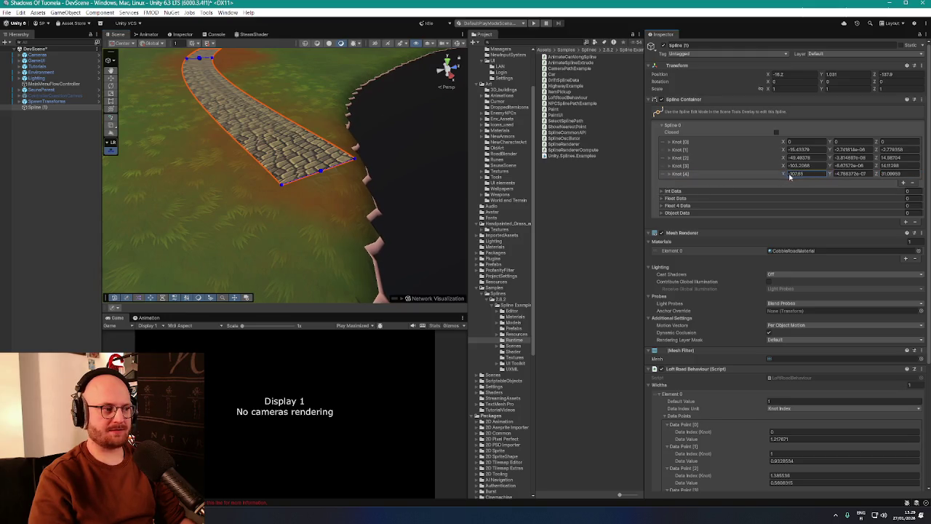
drag(927, 199, 257, 172)
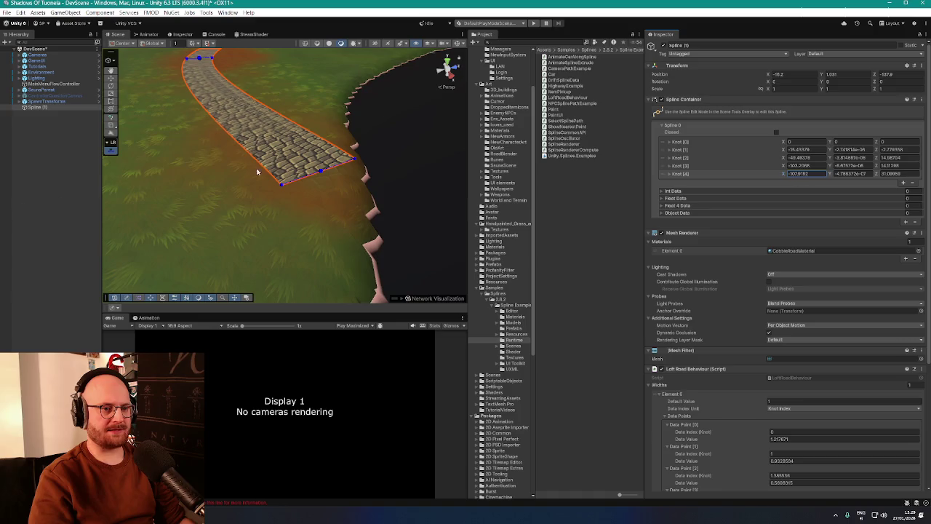
drag(784, 143, 784, 145)
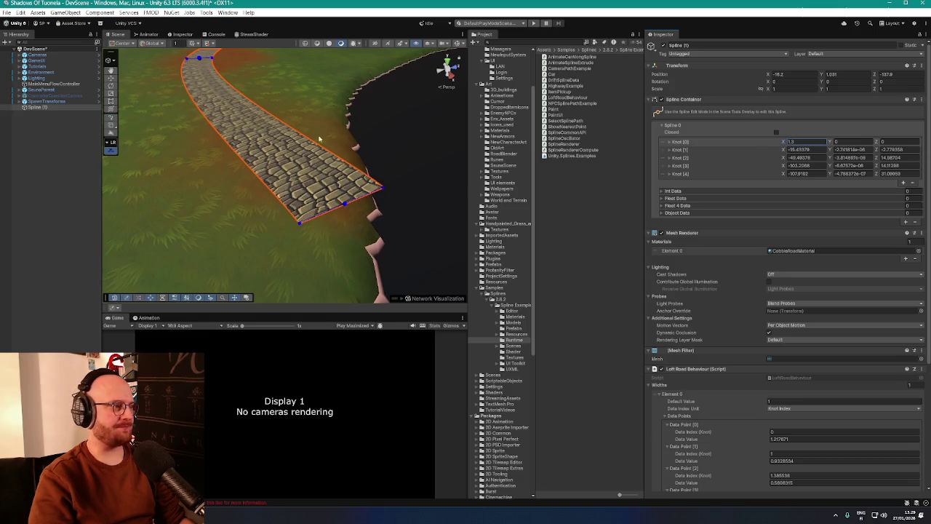
click(457, 45)
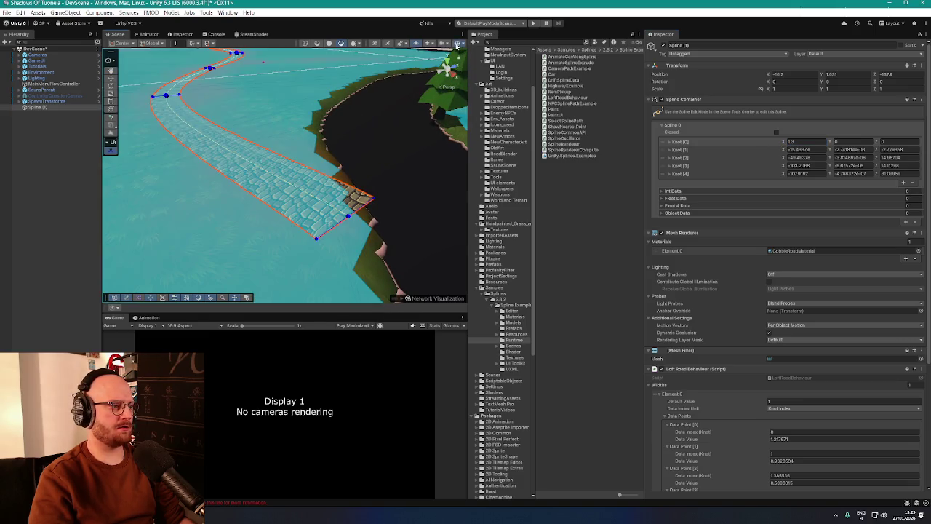
Extend Knot [0] further along X and adjust its Z, framing the knot with F
drag(359, 117, 312, 131)
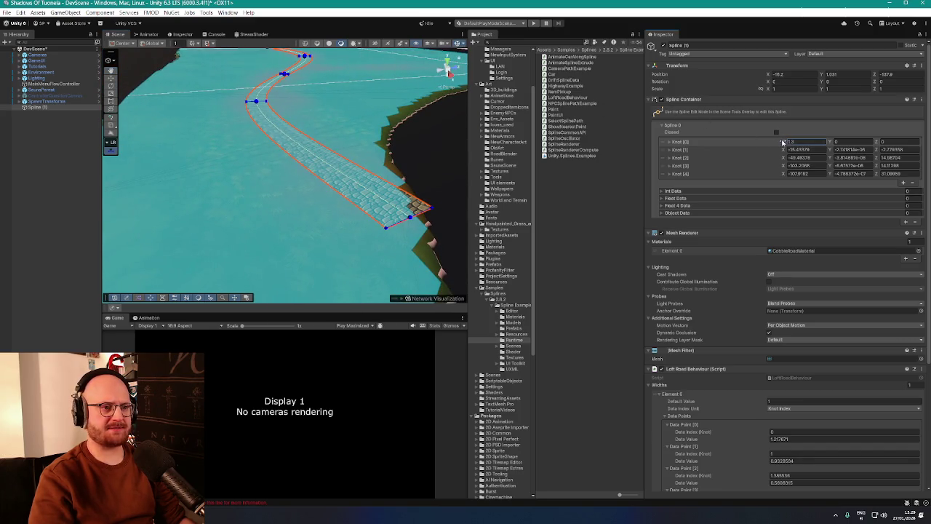
drag(782, 144, 784, 144)
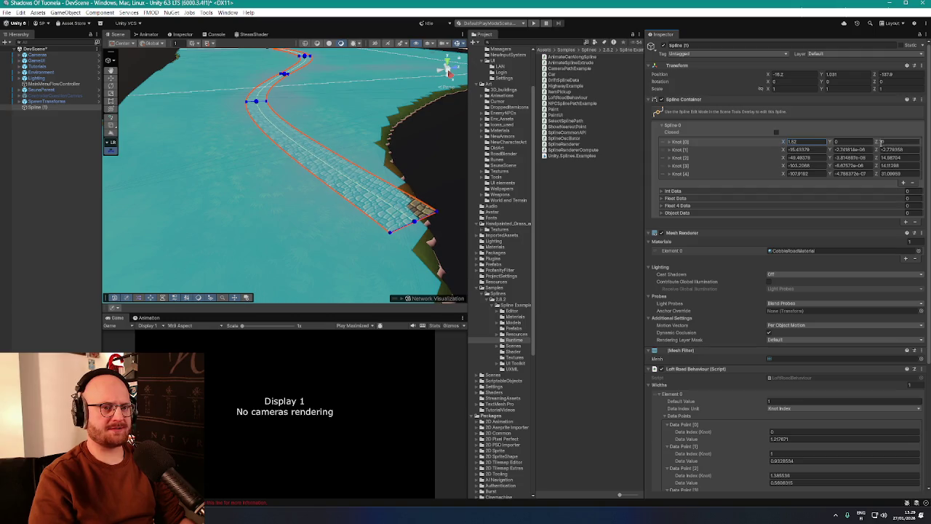
mouse_move(878, 143)
mouse_down()
mouse_move(915, 145)
mouse_move(7, 143)
mouse_move(22, 143)
mouse_up()
drag(236, 144, 247, 164)
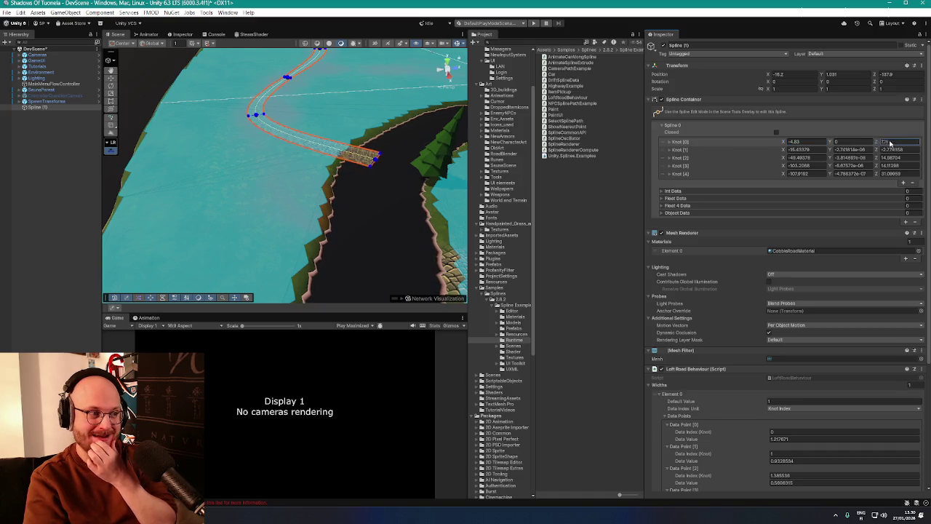
drag(859, 143, 847, 148)
key(f)
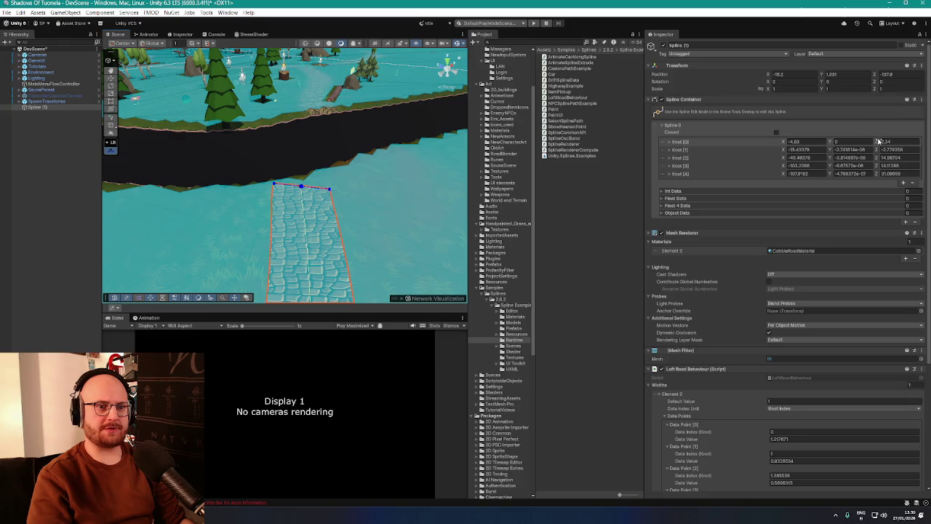
drag(875, 142, 870, 143)
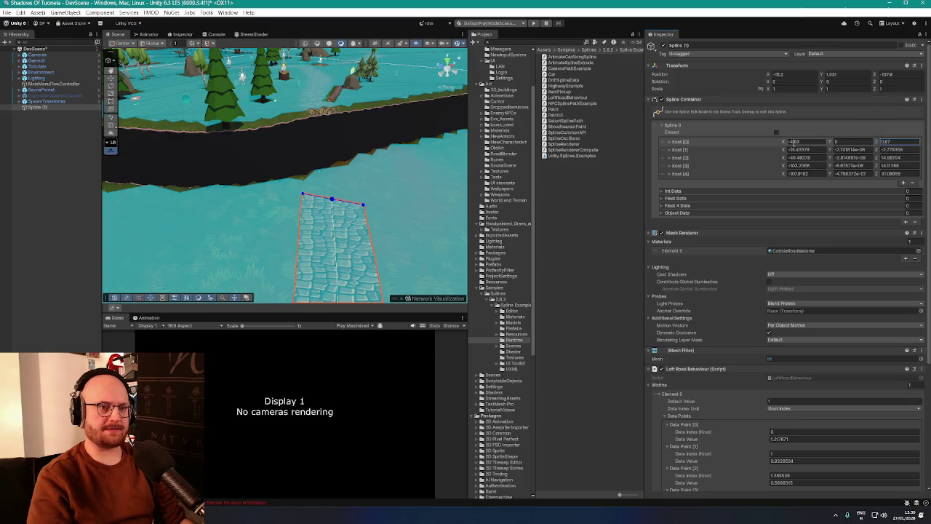
Fine-tune Knot [0] to about X -4.53 and Z 2.34
drag(787, 142, 891, 145)
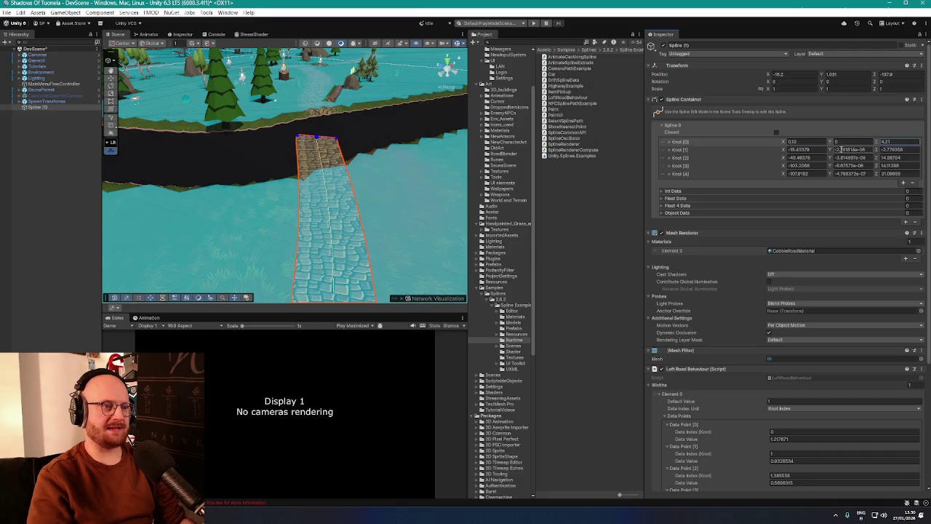
drag(784, 144, 748, 145)
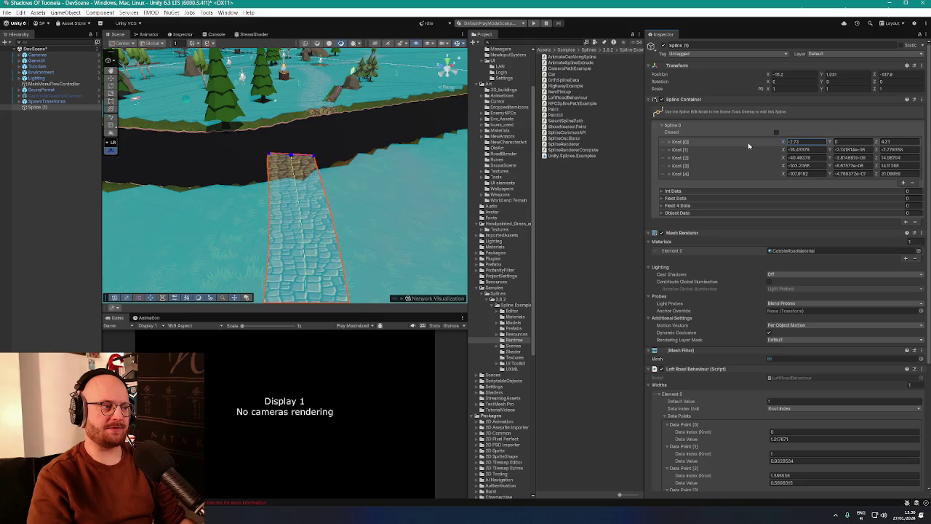
drag(875, 144, 851, 147)
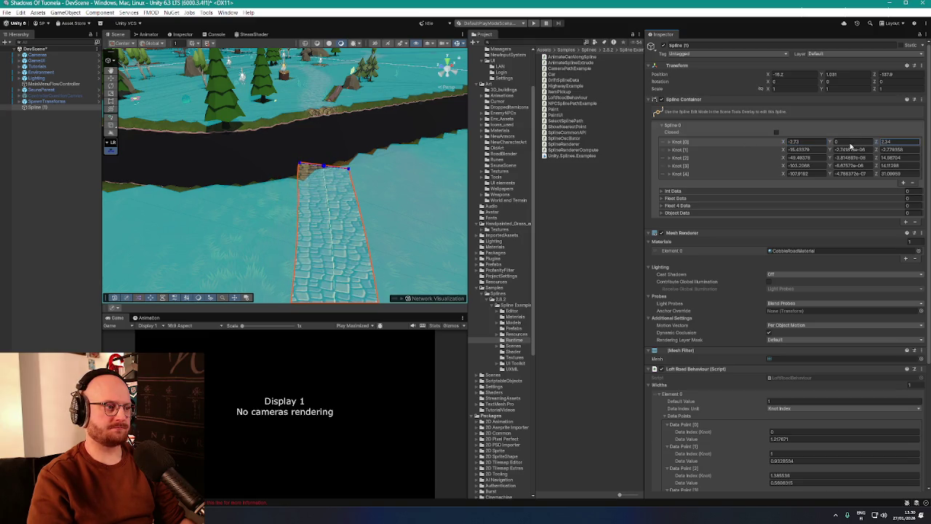
drag(783, 143, 774, 147)
mouse_move(361, 153)
mouse_down()
mouse_move(269, 191)
mouse_move(291, 201)
mouse_move(112, 148)
mouse_up()
key(f)
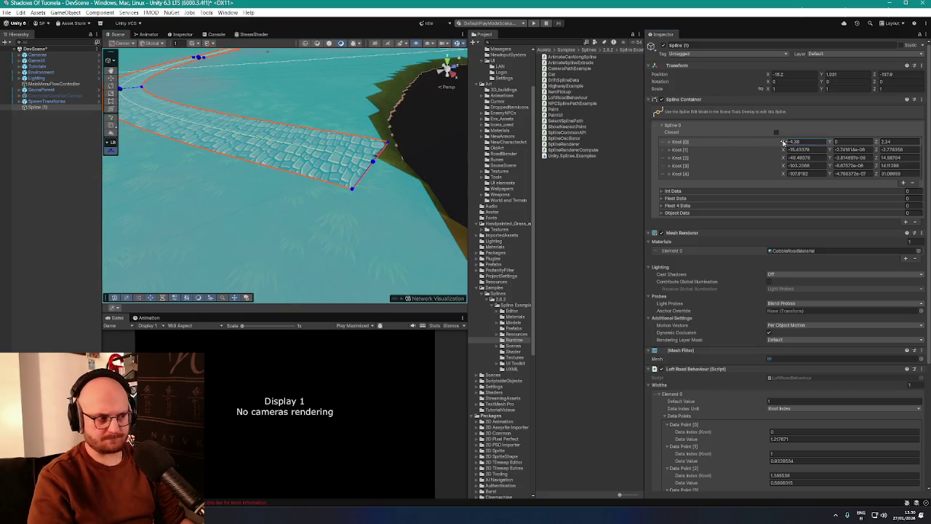
drag(783, 143, 781, 144)
mouse_move(328, 165)
mouse_down()
mouse_move(313, 164)
mouse_move(426, 155)
mouse_move(391, 191)
mouse_up()
Select the Bridge object under Environment and frame it in the Scene view
click(572, 198)
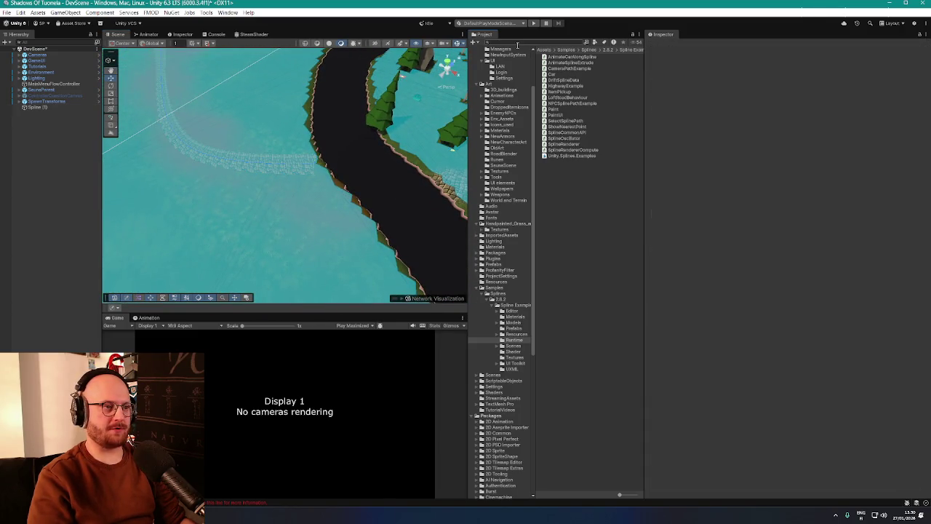
mouse_move(382, 102)
mouse_down()
mouse_move(369, 177)
mouse_move(224, 123)
mouse_up()
click(368, 177)
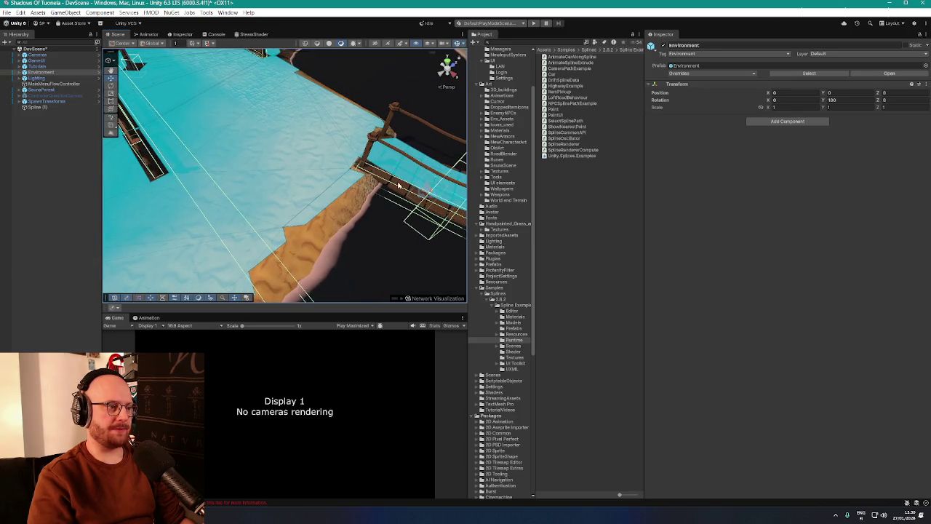
click(398, 186)
double_click(45, 95)
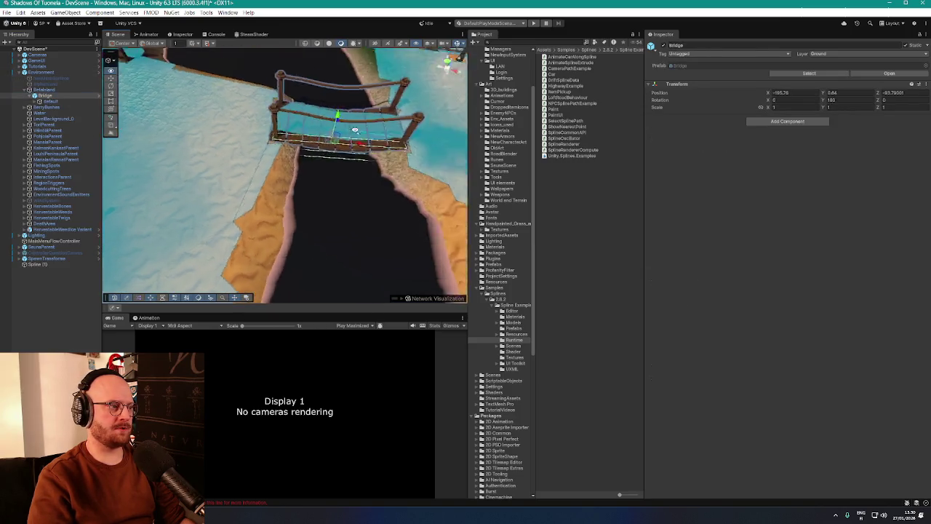
mouse_move(291, 174)
mouse_down()
mouse_move(233, 118)
mouse_move(387, 99)
mouse_up()
Duplicate the bridge, move Bridge (1) to the river bank, and set Rotation Y to 157.58
key(ctrl+d)
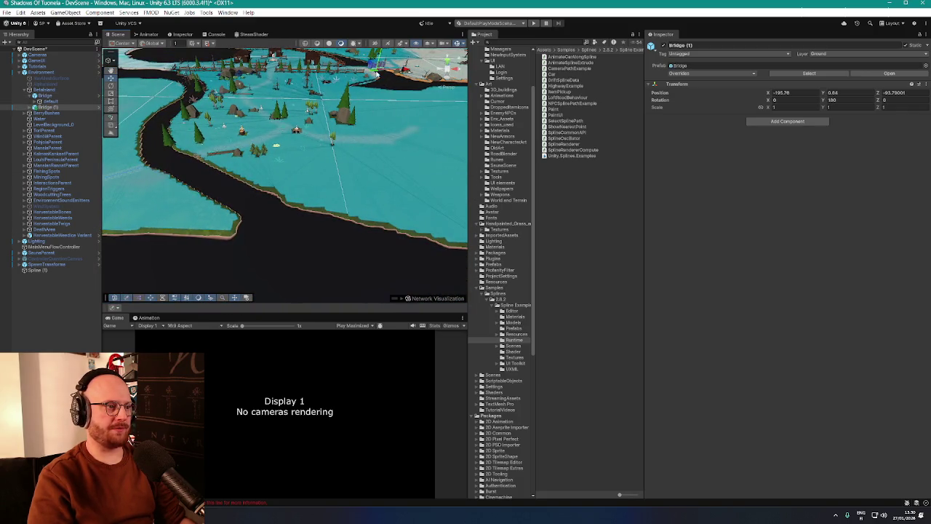
mouse_move(352, 124)
mouse_down()
mouse_move(302, 150)
mouse_move(165, 181)
mouse_up()
key(f)
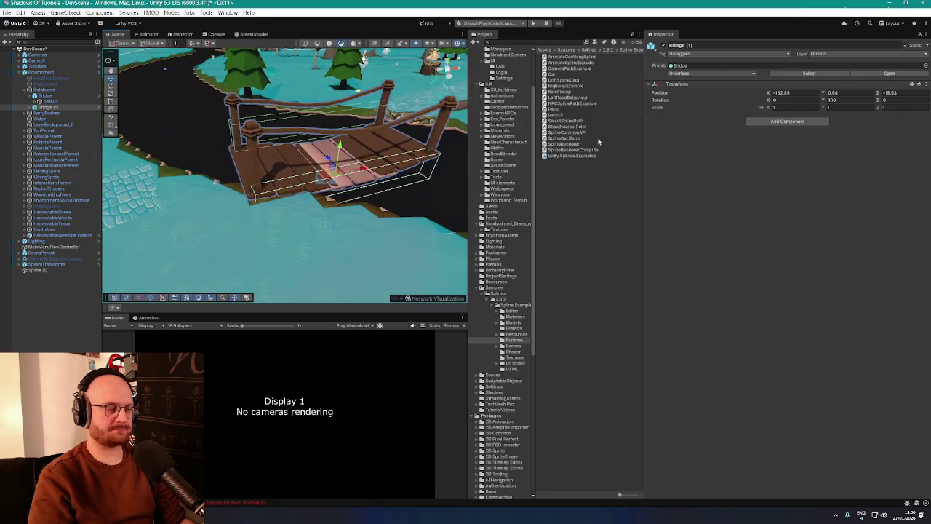
drag(824, 102, 699, 83)
drag(437, 138, 341, 145)
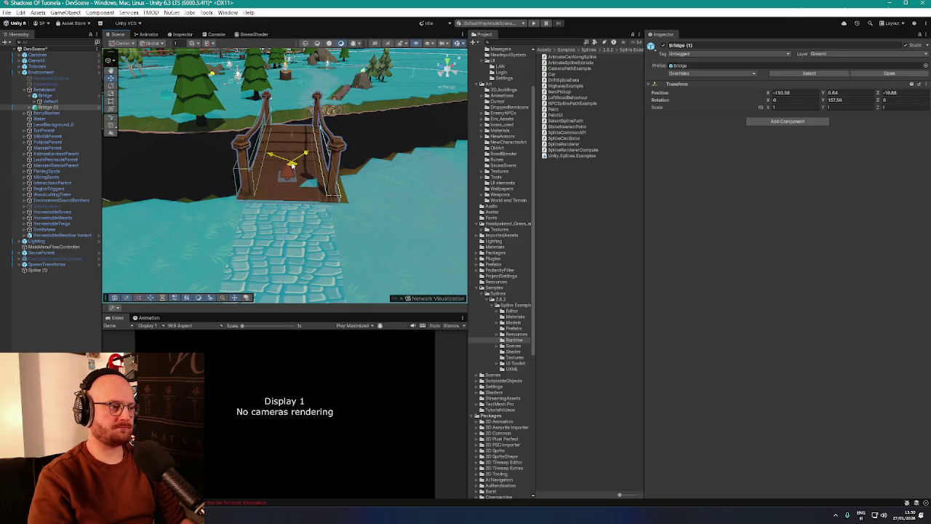
drag(291, 166, 455, 160)
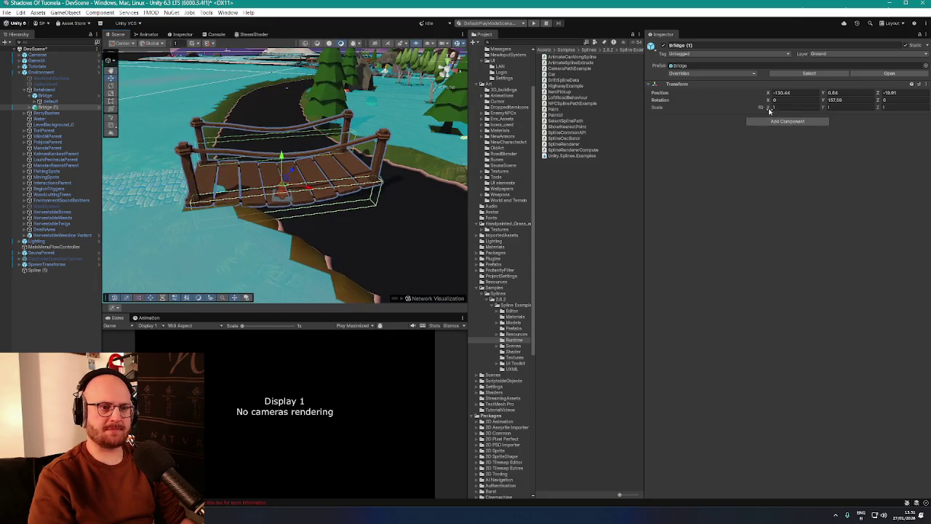
Change Bridge (1)'s X scale, widening it along X
click(771, 108)
text(3.4)
key(BackSpace)
key(BackSpace)
key(BackSpace)
text(1)
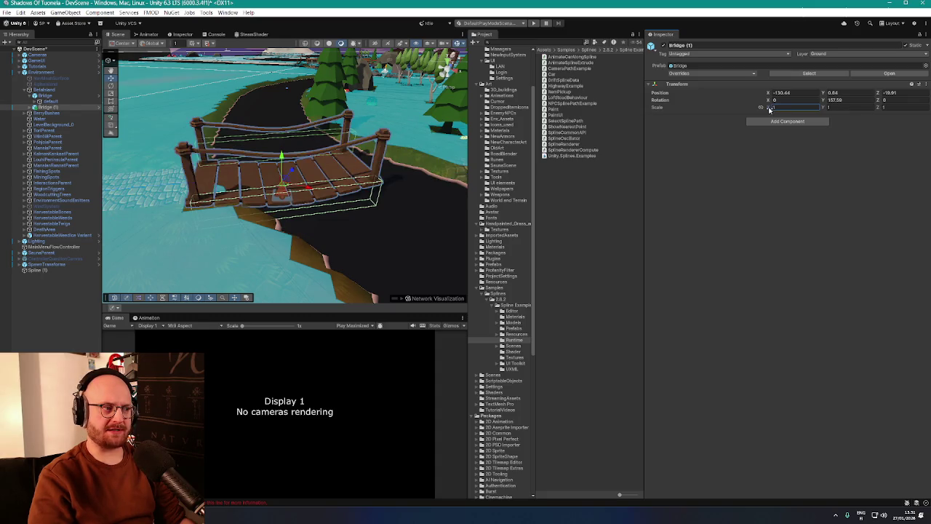
drag(770, 109, 776, 110)
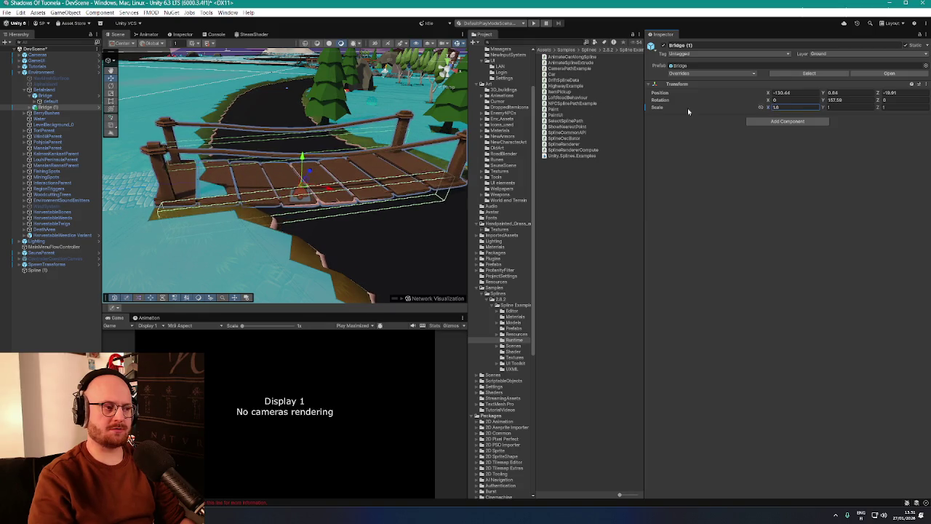
Move Bridge (1) into line with the road at X -131.48, Y 0.55, Z -20.49
mouse_move(308, 186)
mouse_down()
mouse_move(327, 164)
mouse_move(342, 195)
mouse_move(330, 166)
mouse_up()
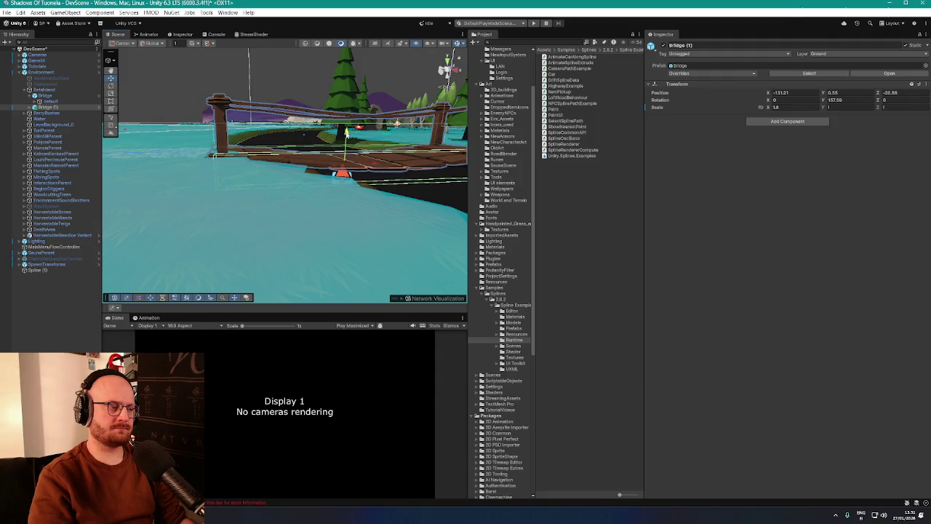
drag(347, 133, 513, 169)
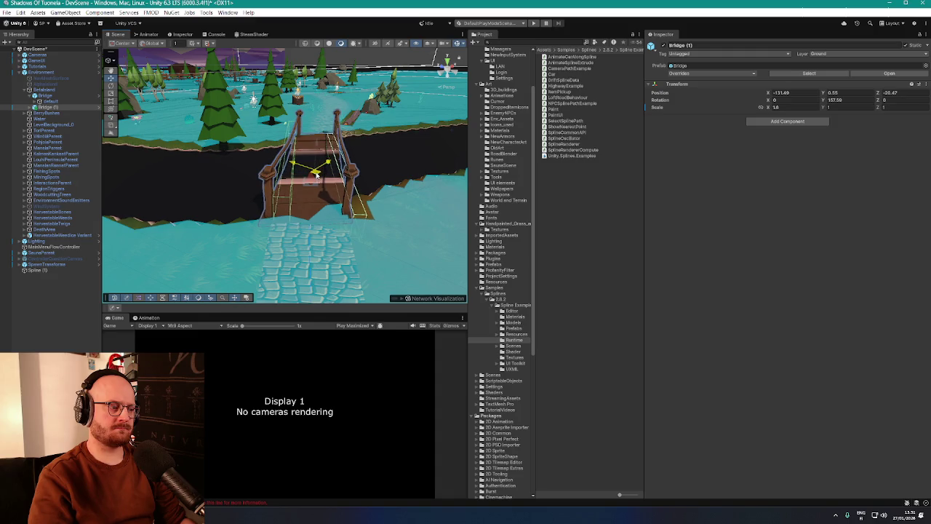
scroll(380, 176, up, 10)
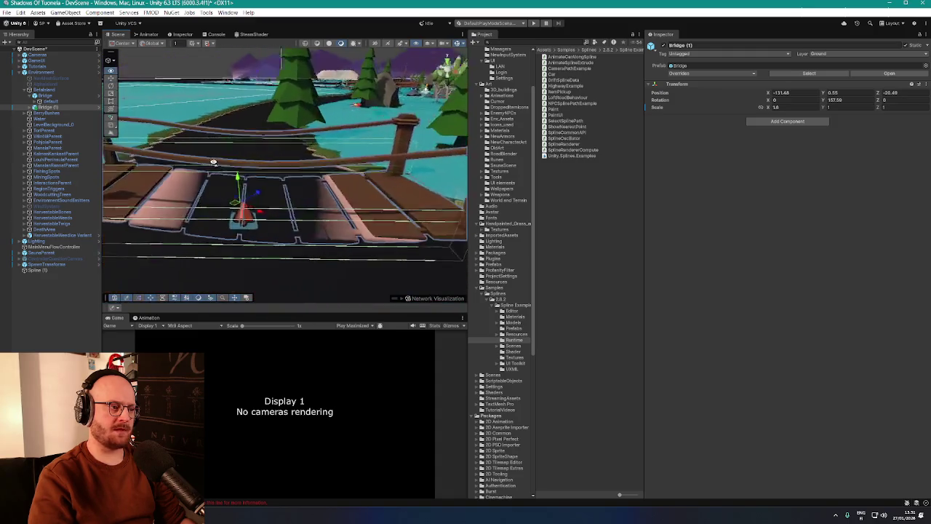
drag(212, 156, 299, 161)
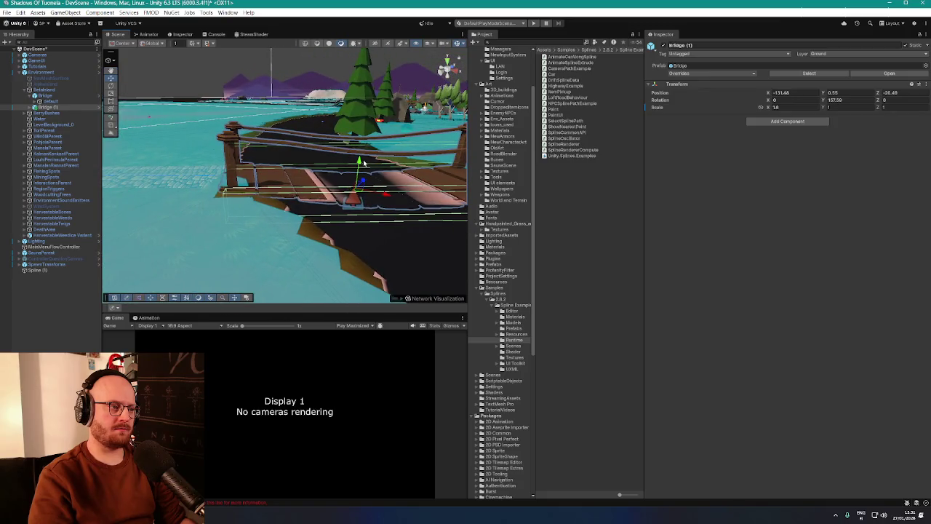
mouse_move(364, 163)
mouse_down()
mouse_move(277, 153)
mouse_move(314, 165)
mouse_move(101, 189)
mouse_up()
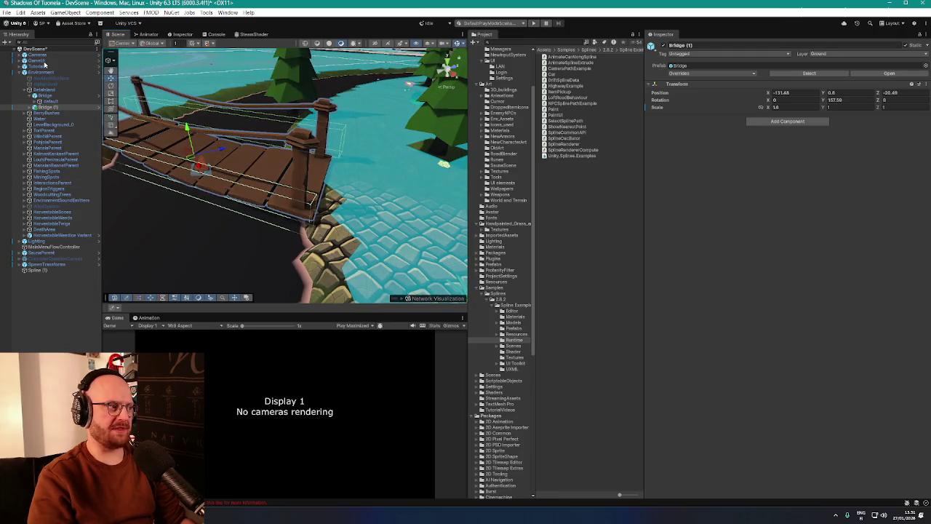
Select BetaIsland and pick the Set Height terrain tool with a small soft round brush
click(40, 60)
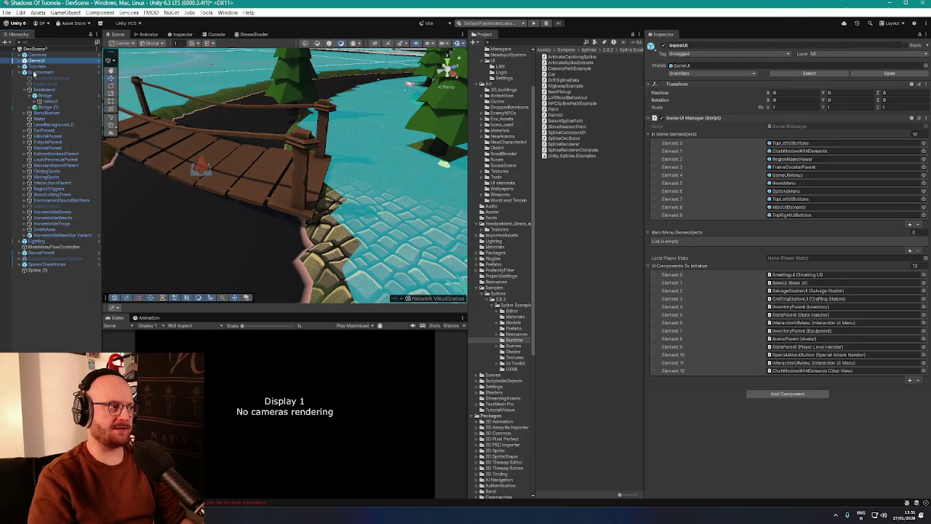
click(50, 90)
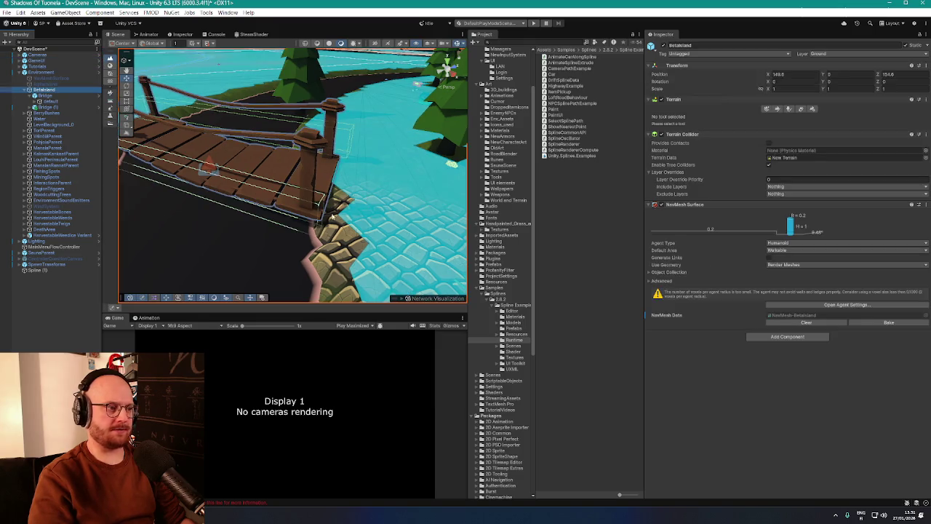
drag(332, 216, 347, 240)
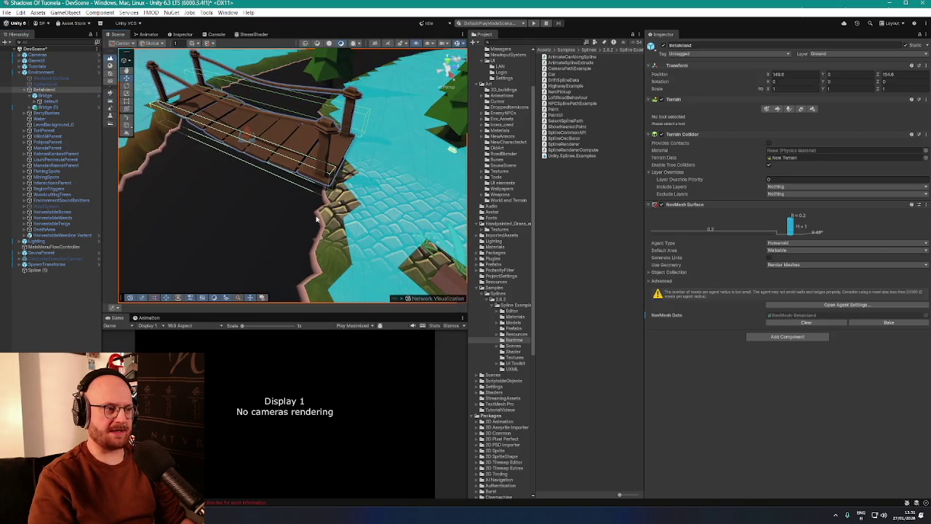
click(775, 109)
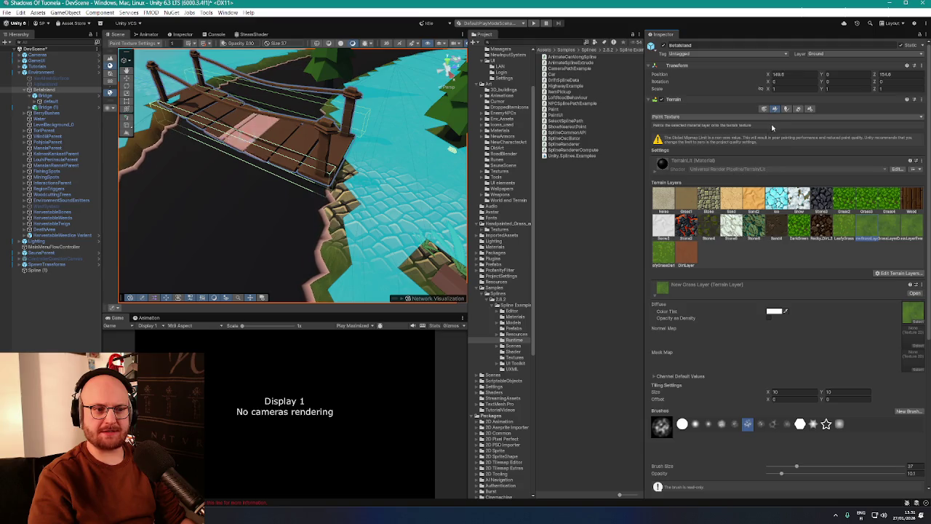
click(778, 116)
click(677, 126)
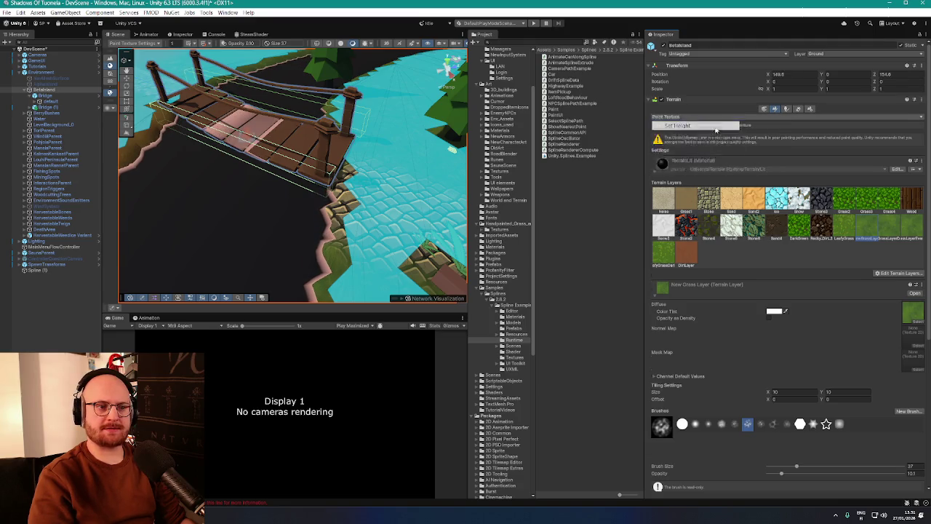
click(697, 182)
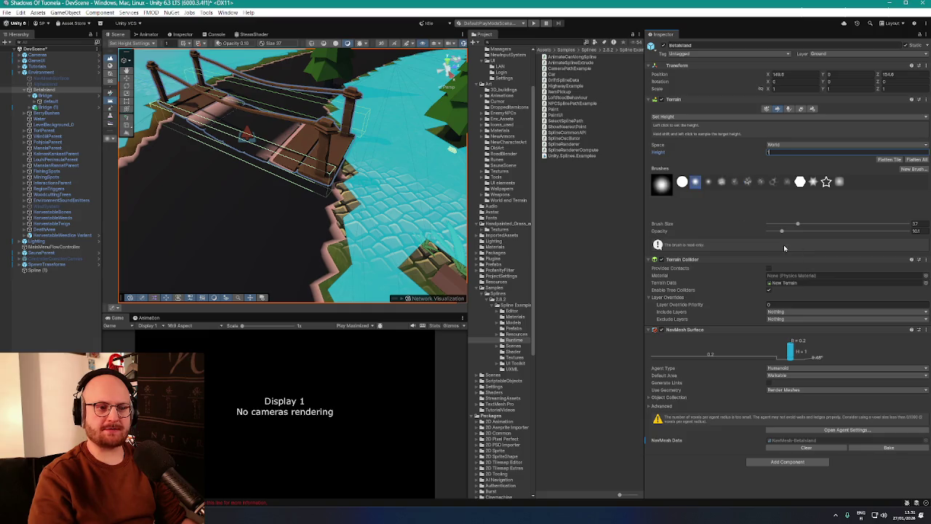
drag(798, 227, 777, 230)
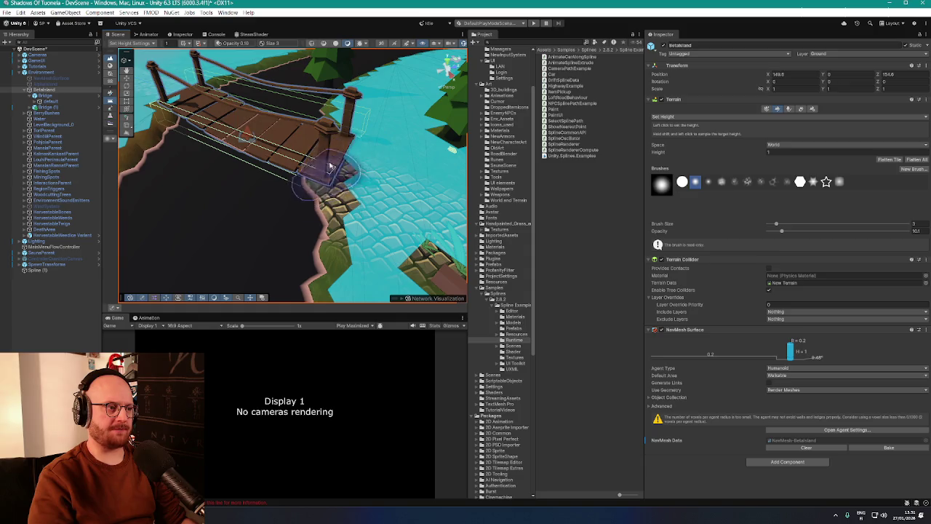
Level the ground beside the bridge end and rebake the island's NavMesh Surface
mouse_move(354, 153)
mouse_down()
mouse_move(280, 171)
mouse_move(246, 158)
mouse_move(269, 151)
mouse_move(267, 170)
mouse_up()
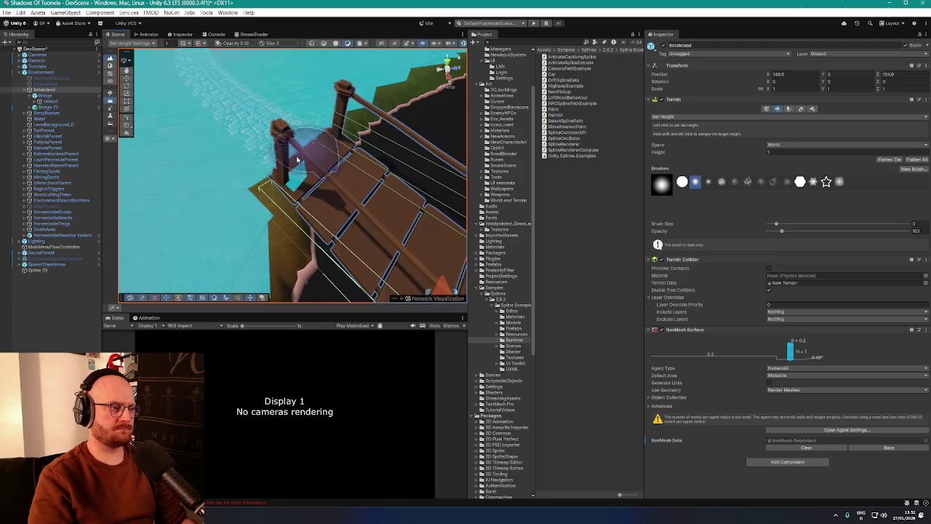
mouse_move(312, 140)
mouse_down()
mouse_move(398, 132)
mouse_move(244, 85)
mouse_up()
key(s)
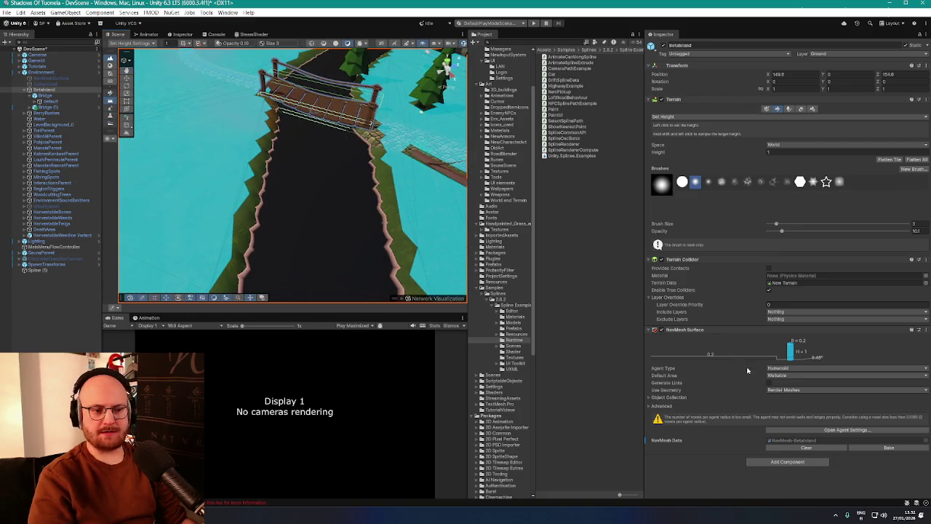
click(888, 448)
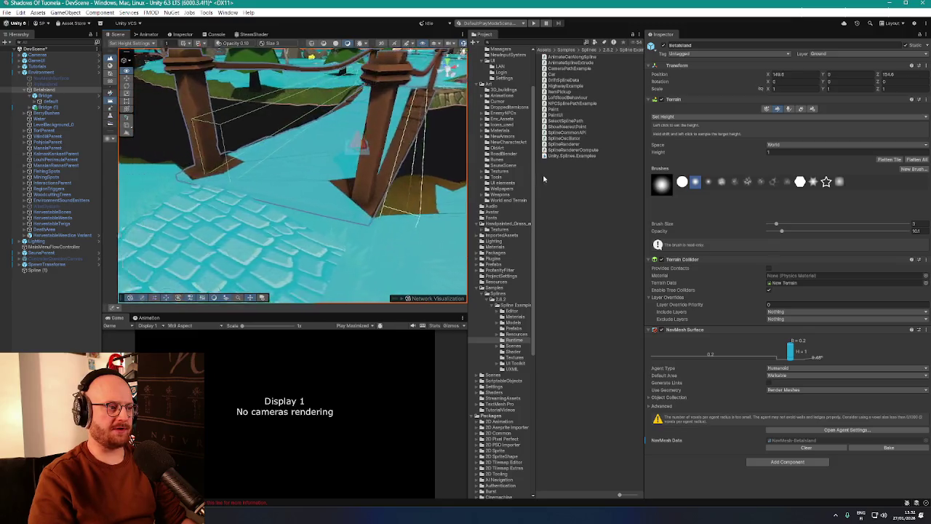
mouse_move(533, 191)
mouse_down()
mouse_move(475, 171)
mouse_move(354, 166)
mouse_move(374, 174)
mouse_move(397, 173)
mouse_move(262, 138)
mouse_up()
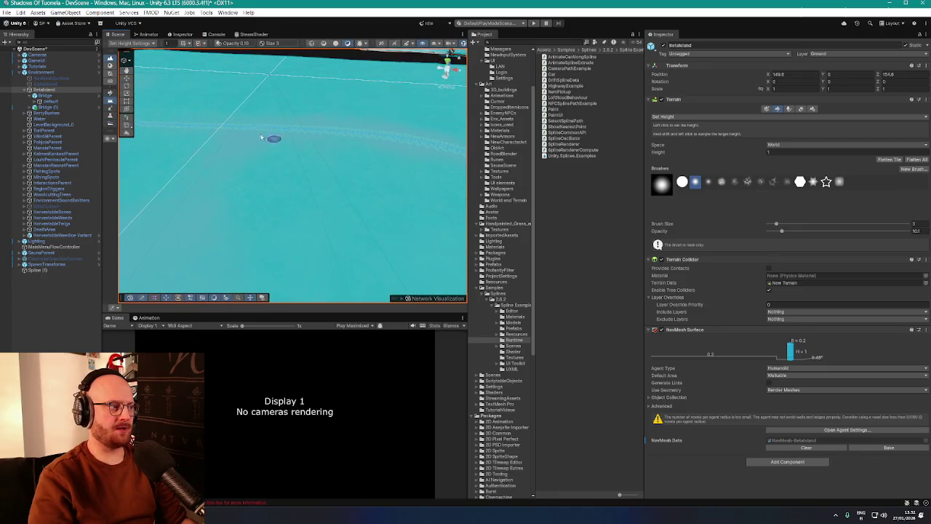
mouse_move(462, 44)
mouse_down()
mouse_move(417, 142)
mouse_move(388, 173)
mouse_move(311, 176)
mouse_move(312, 219)
mouse_up()
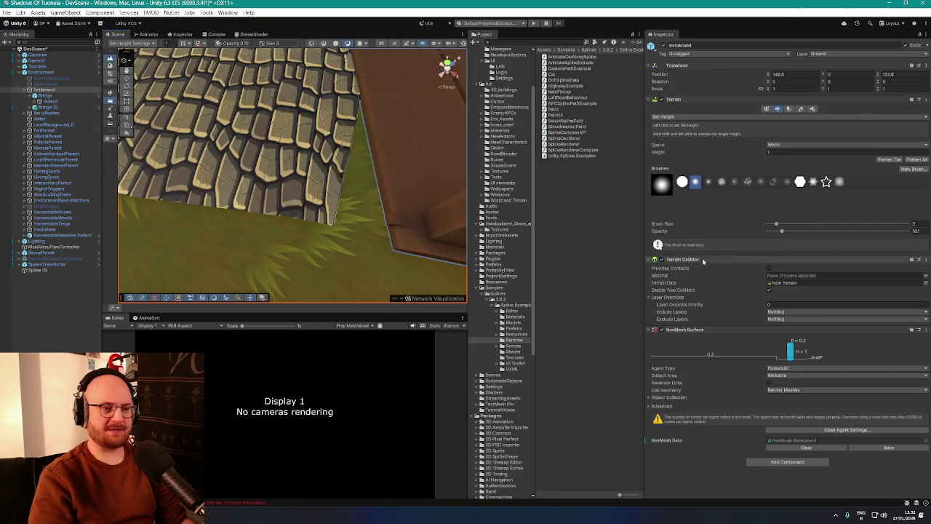
click(817, 146)
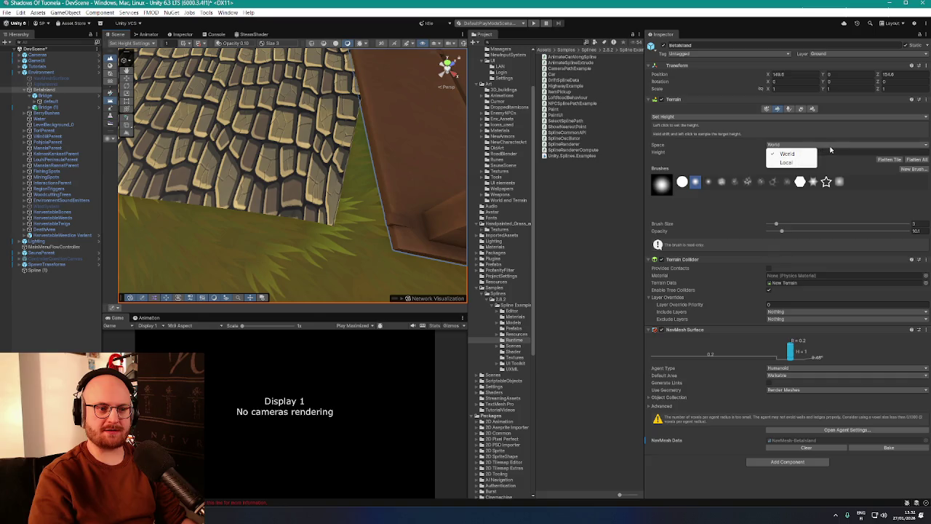
Paint the Stone terrain layer over the grass between the road and bridge, then select Spline (1)
click(751, 117)
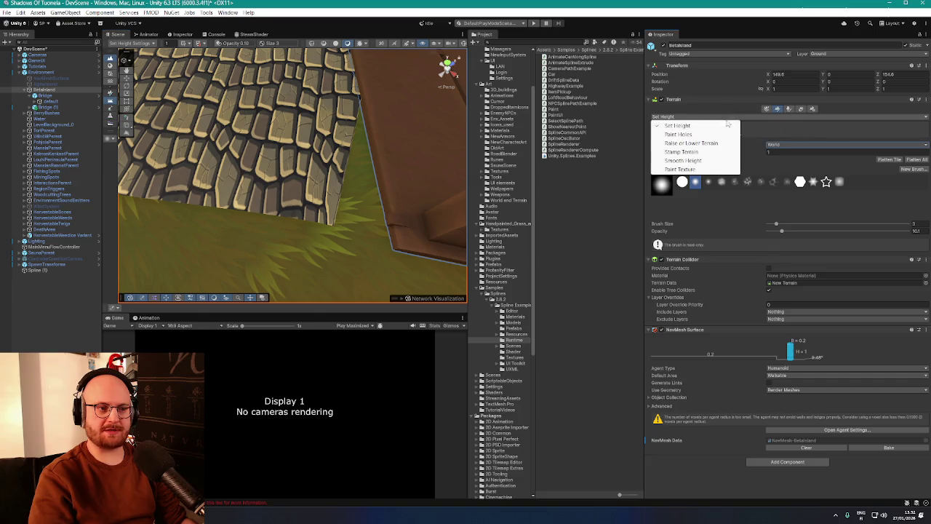
click(692, 169)
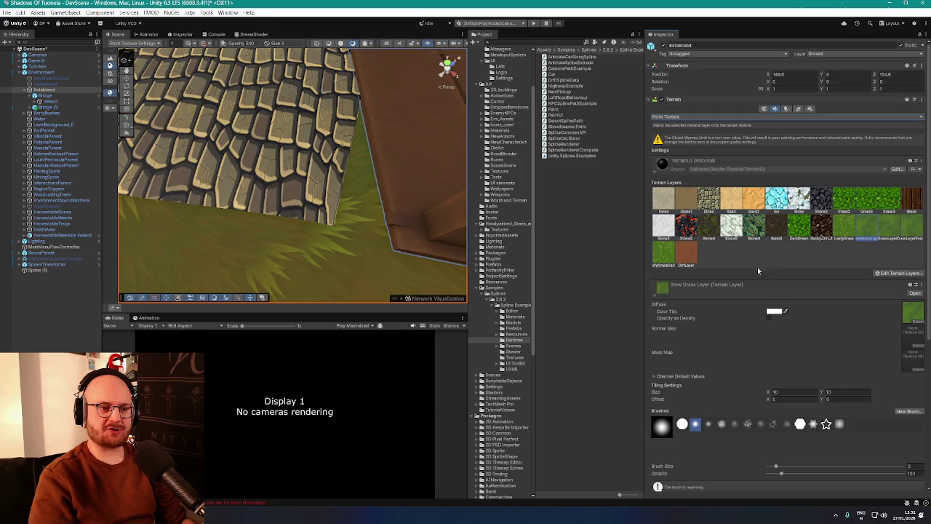
click(709, 200)
mouse_move(395, 141)
mouse_down()
mouse_move(379, 125)
mouse_move(392, 146)
mouse_move(410, 131)
mouse_move(430, 139)
mouse_move(395, 153)
mouse_move(445, 120)
mouse_move(370, 166)
mouse_move(360, 192)
mouse_move(378, 218)
mouse_up()
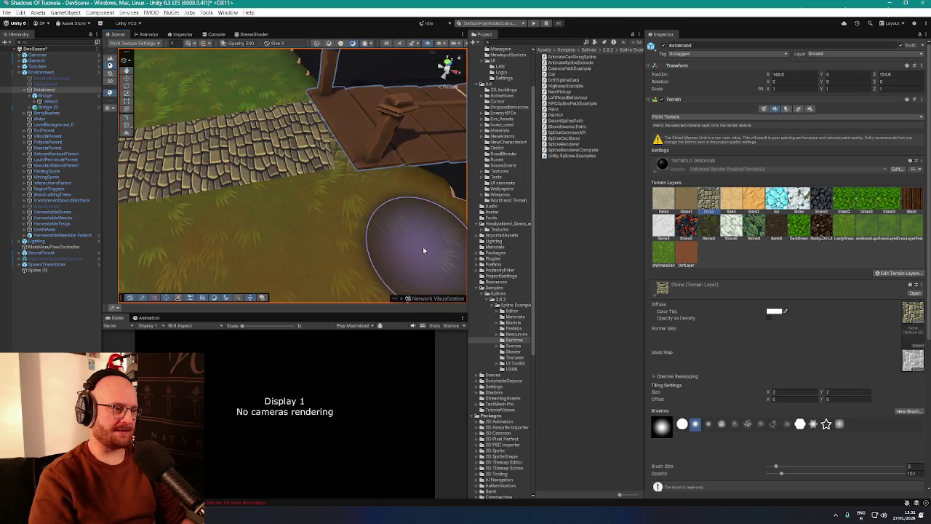
mouse_move(419, 233)
mouse_down()
mouse_move(376, 203)
mouse_move(127, 162)
mouse_up()
click(44, 270)
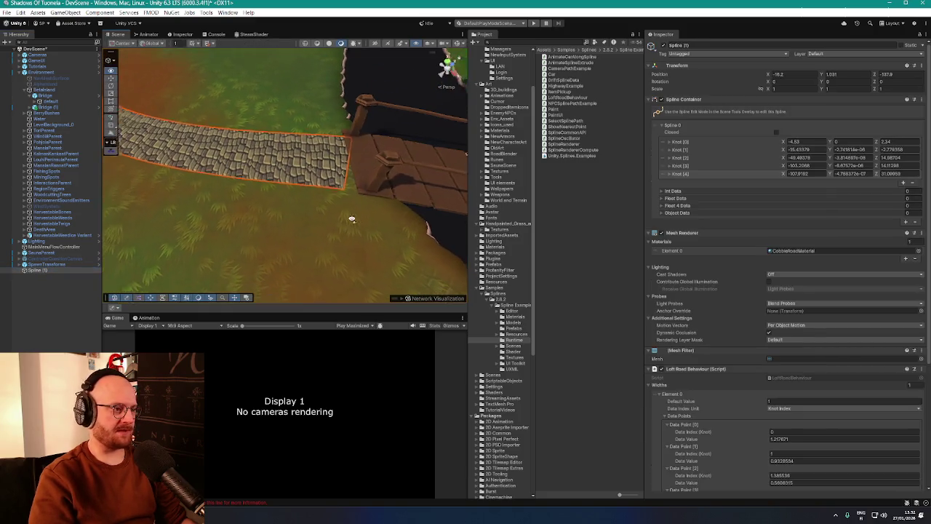
Shift Spline (1)'s Knot [0] to X -3.98, Z 2.7 so the road's start meets the bridge
drag(354, 218, 419, 215)
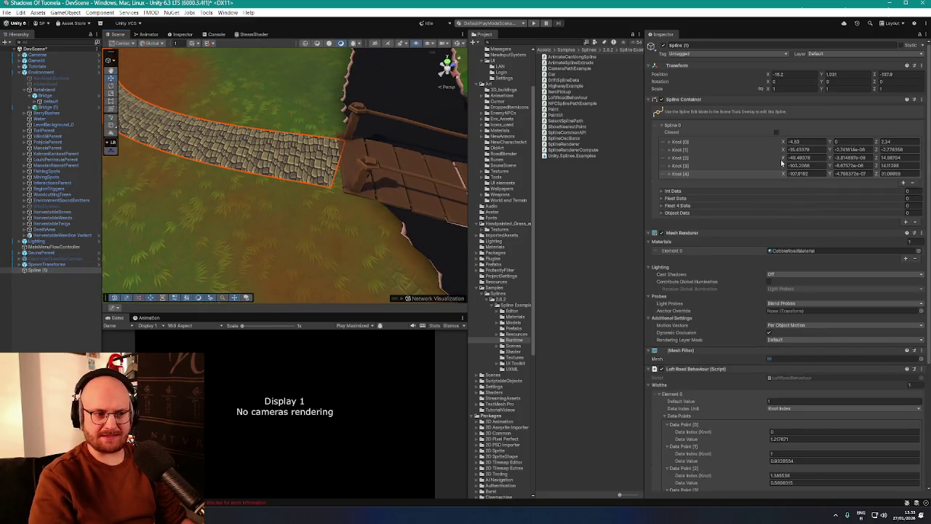
drag(784, 144, 780, 143)
drag(878, 145, 882, 144)
mouse_move(218, 146)
mouse_down()
mouse_move(210, 135)
mouse_move(459, 154)
mouse_move(312, 129)
mouse_move(429, 129)
mouse_move(386, 107)
mouse_move(348, 142)
mouse_move(136, 240)
mouse_up()
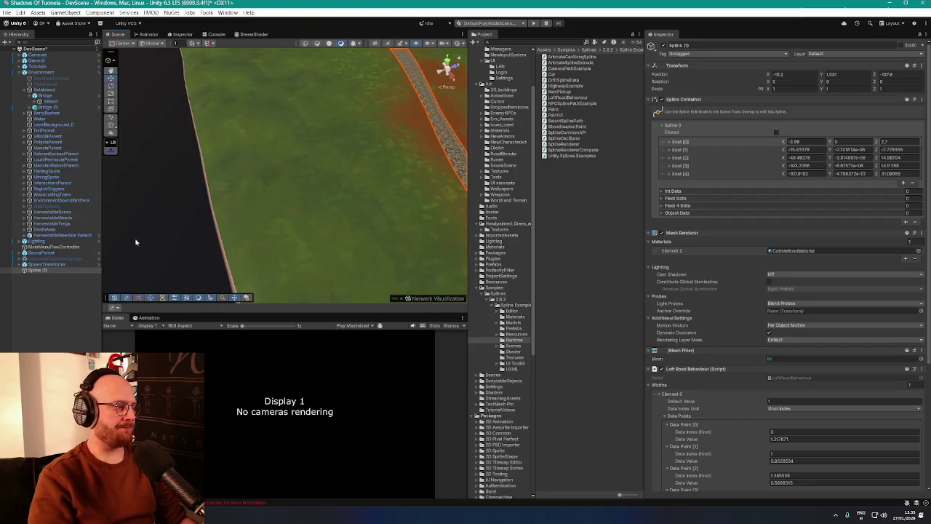
click(47, 271)
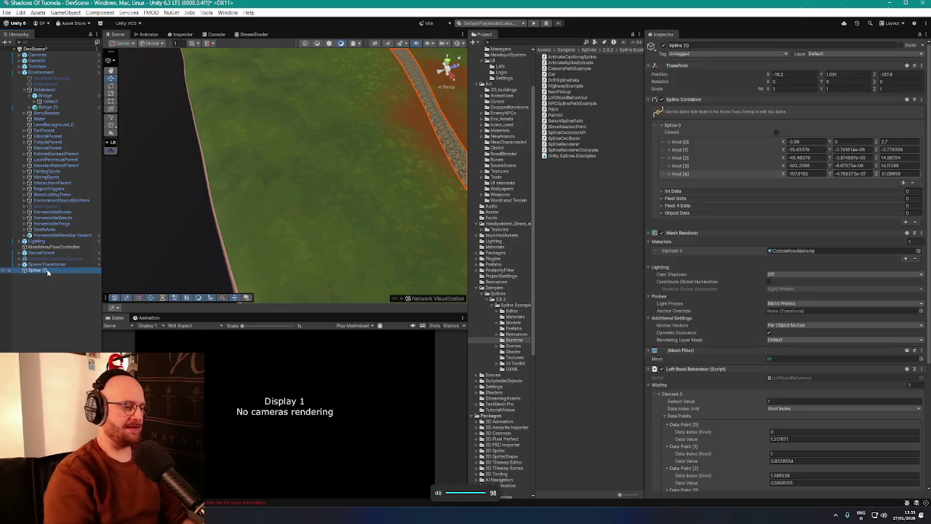
Rename Spline (1) to WindMillMainRoad
right_click(48, 270)
click(85, 193)
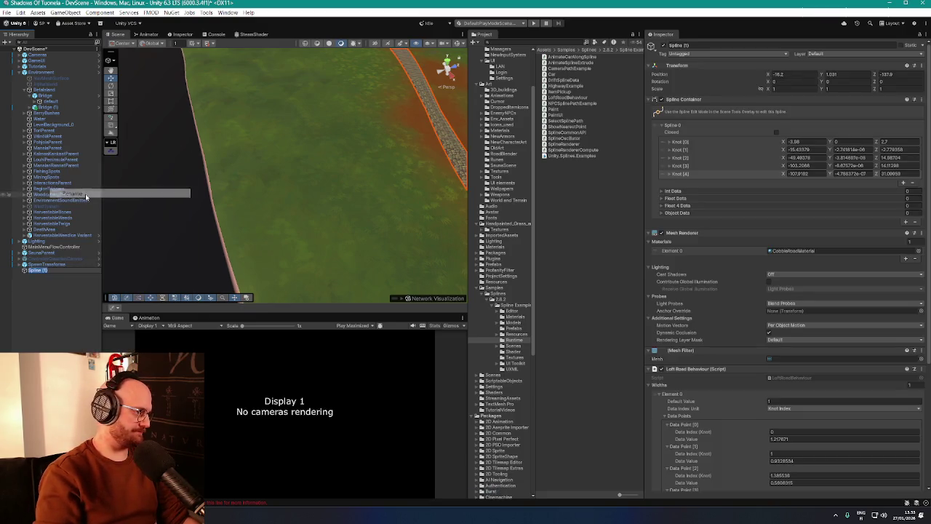
text(W)
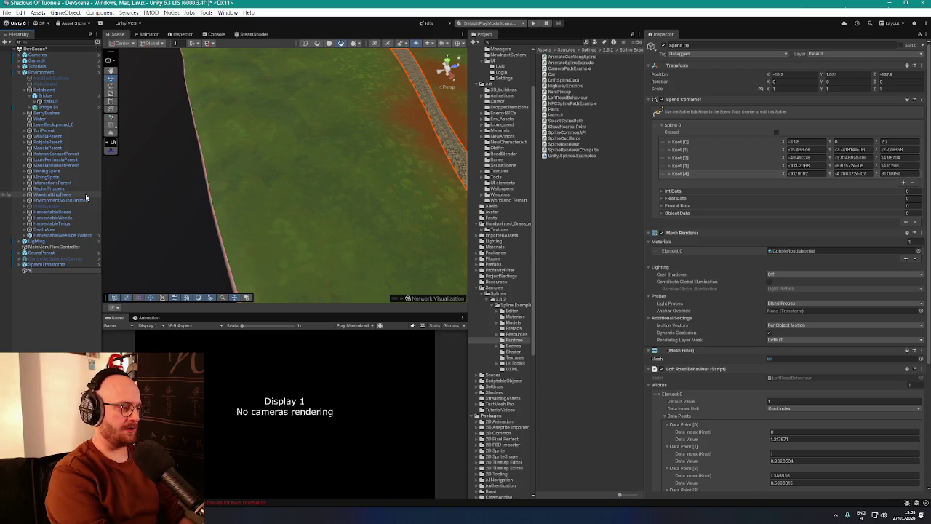
text(indMillMainRoad)
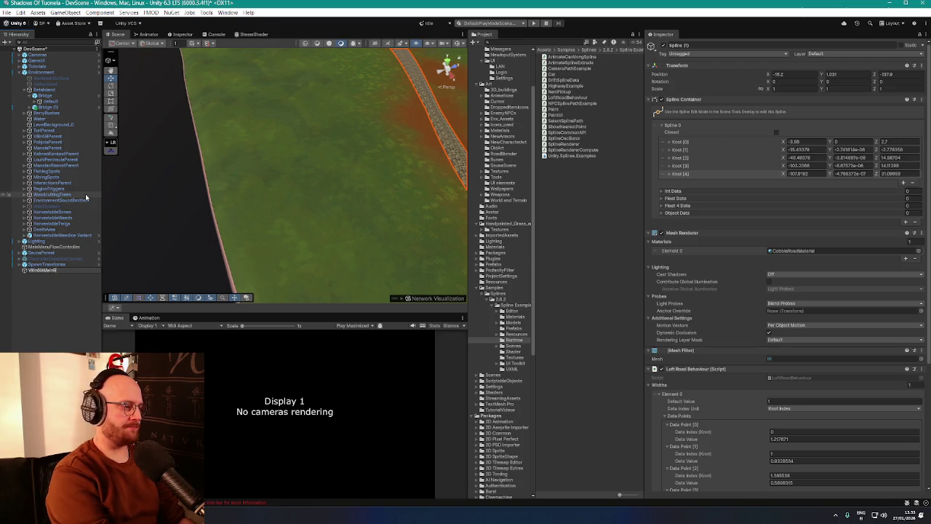
key(Return)
Frame the road and expand Knot [0], showing X -3.98, Y 0, Z 2.7 and Auto tangents
scroll(286, 174, down, 5)
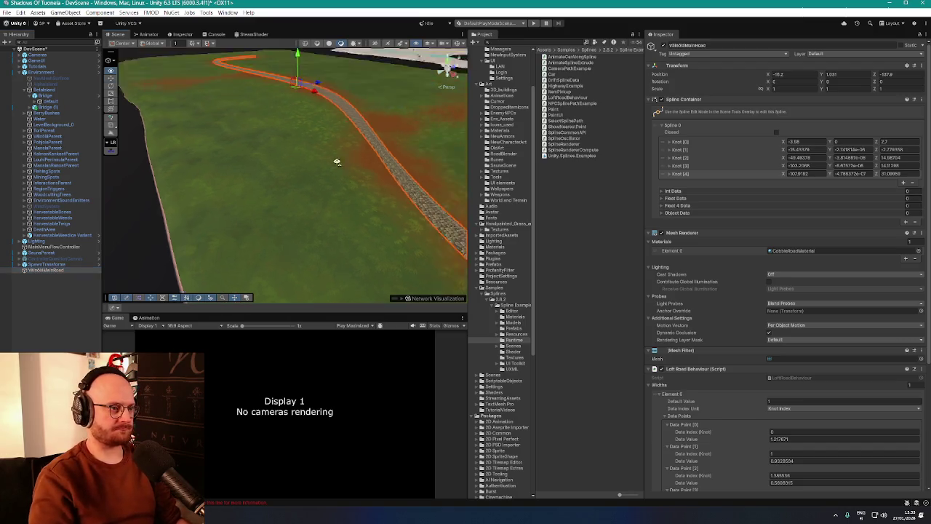
key(f)
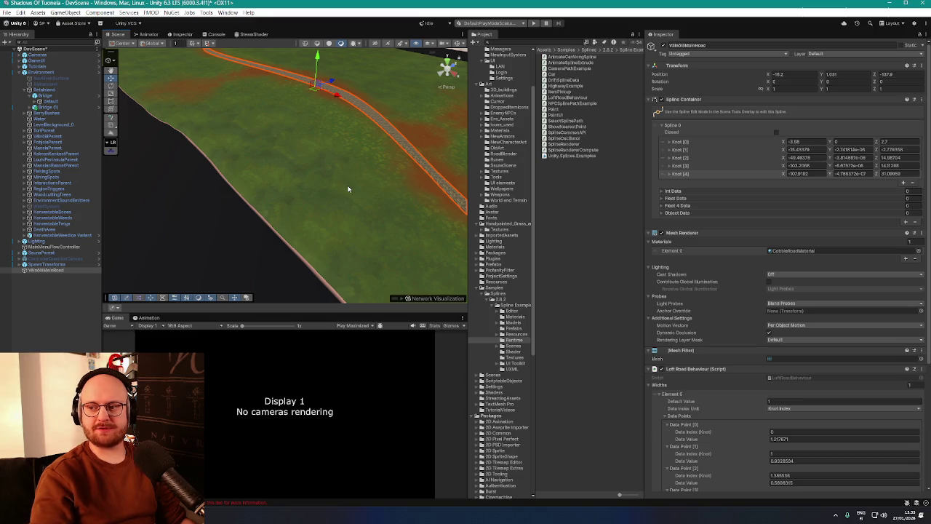
click(669, 143)
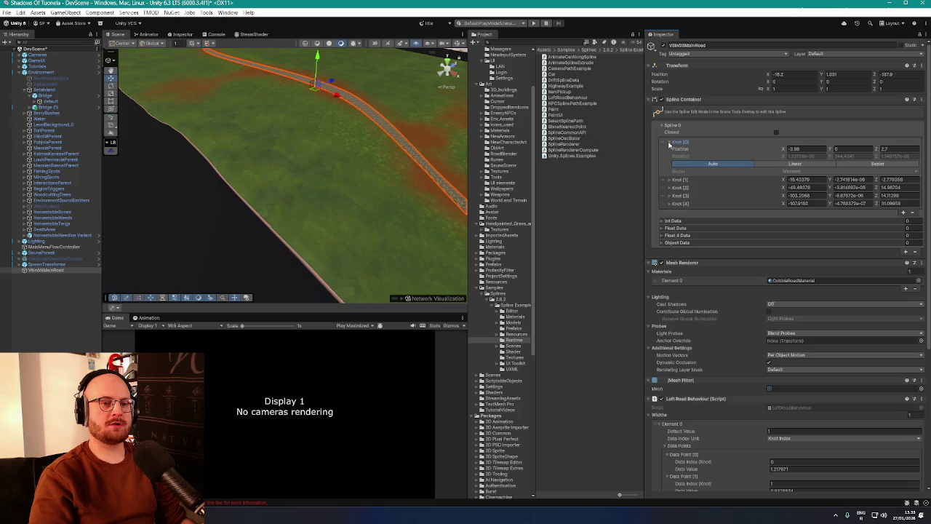
Collapse Knot [0] and check the spline's Int and Float Data lists
click(669, 142)
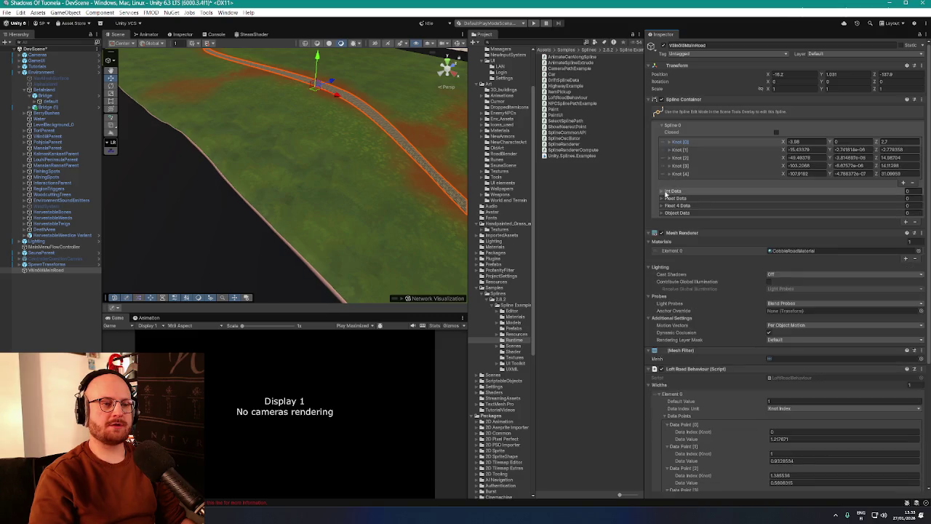
click(661, 191)
click(662, 190)
click(662, 198)
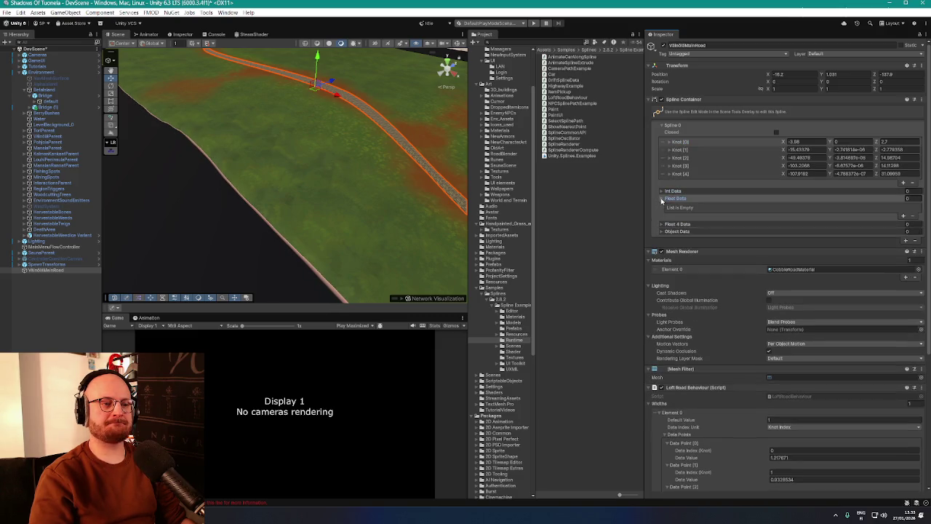
click(662, 198)
scroll(451, 177, up, 10)
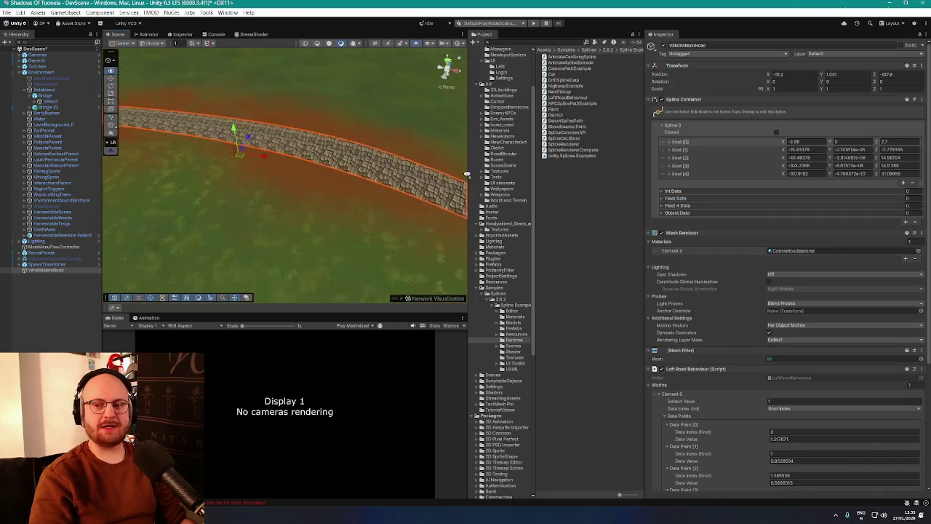
Orbit around the curved cobblestone road toward the mountains, then clear the selection
mouse_move(451, 176)
mouse_down()
mouse_move(434, 146)
mouse_move(426, 152)
mouse_move(437, 156)
mouse_up()
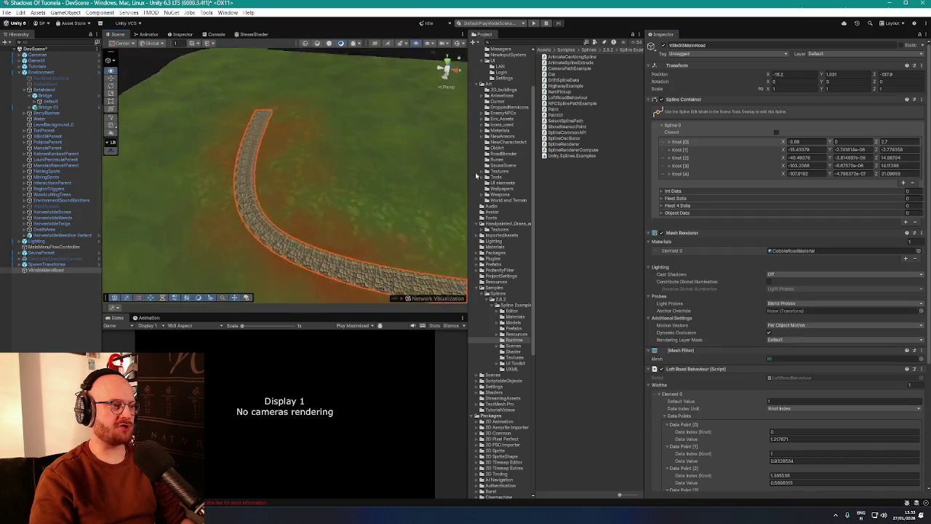
mouse_move(515, 187)
mouse_down()
mouse_move(623, 181)
mouse_move(566, 160)
mouse_move(499, 182)
mouse_move(471, 181)
mouse_up()
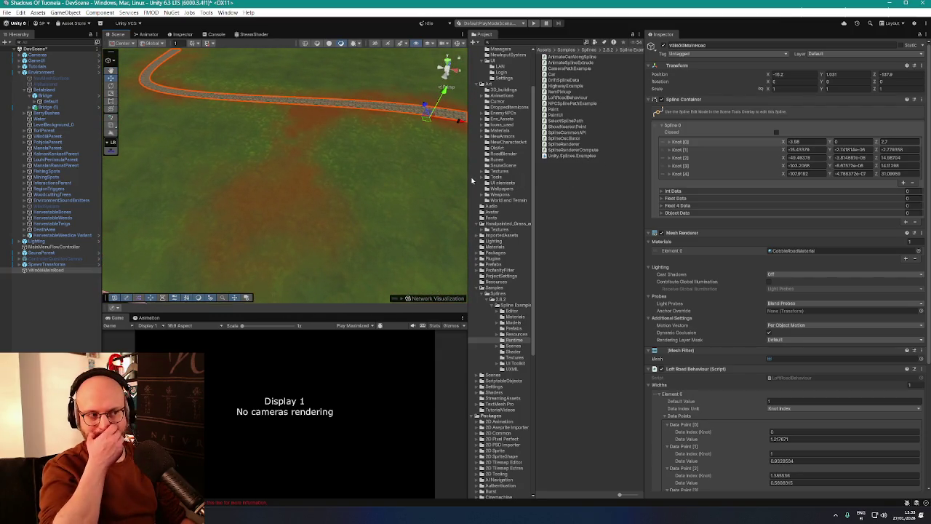
mouse_move(264, 236)
mouse_down()
mouse_move(375, 168)
mouse_move(322, 176)
mouse_move(295, 194)
mouse_move(316, 125)
mouse_move(382, 128)
mouse_move(357, 154)
mouse_move(207, 187)
mouse_up()
mouse_move(292, 82)
mouse_down()
mouse_move(182, 193)
mouse_move(162, 175)
mouse_move(221, 174)
mouse_move(136, 250)
mouse_up()
click(59, 283)
With the Draw Splines Tool, place three knots branching from the cobblestone road, then start Add Component
right_click(43, 299)
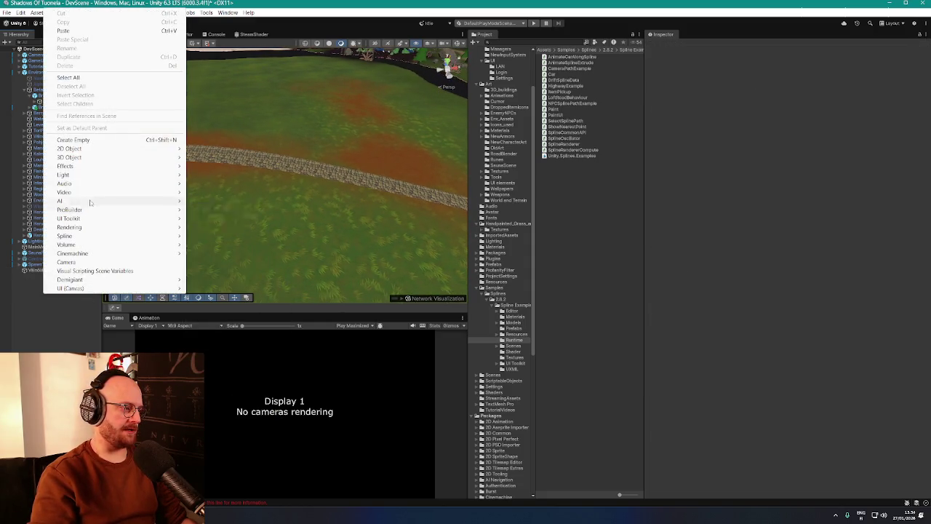
mouse_move(86, 245)
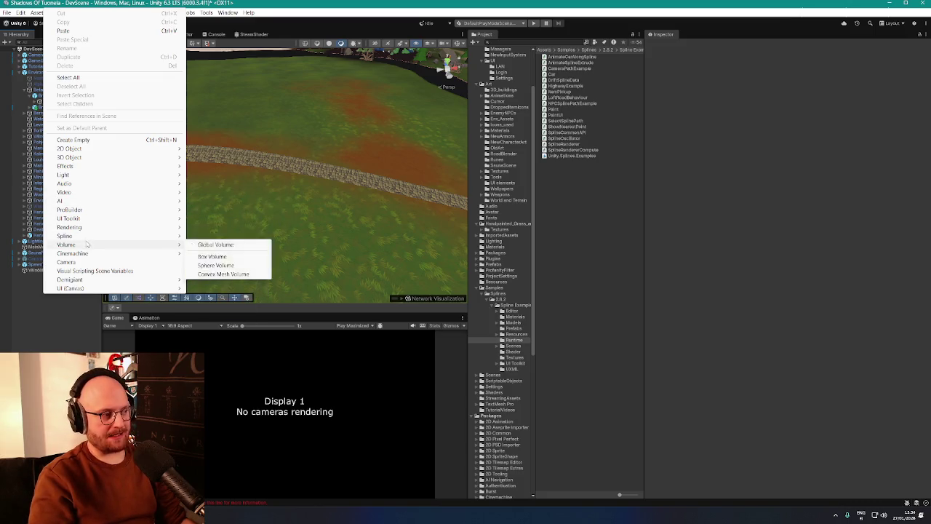
click(200, 237)
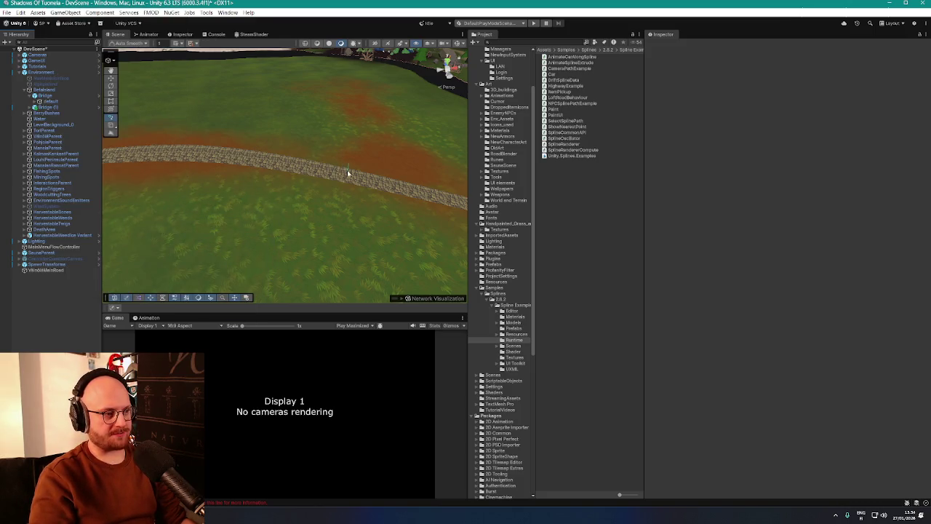
mouse_move(394, 144)
mouse_down()
mouse_move(378, 156)
mouse_move(379, 176)
mouse_up()
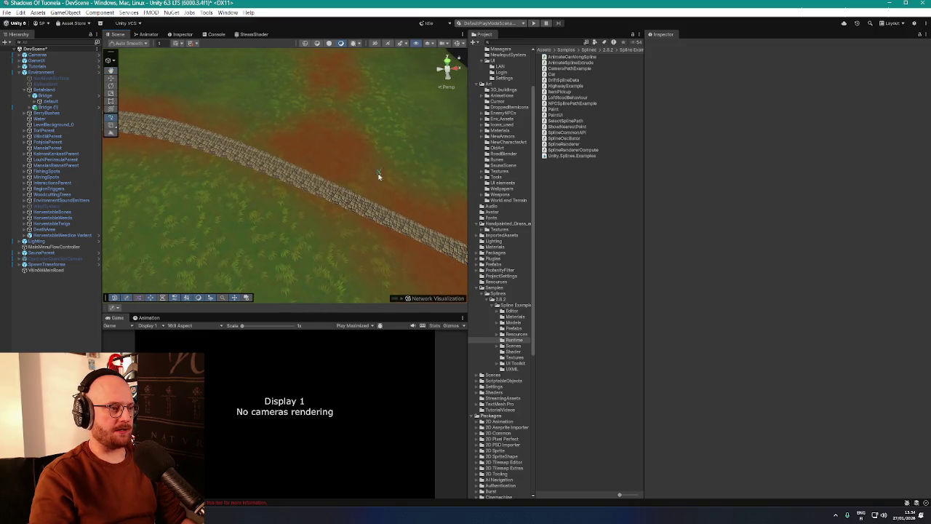
click(315, 175)
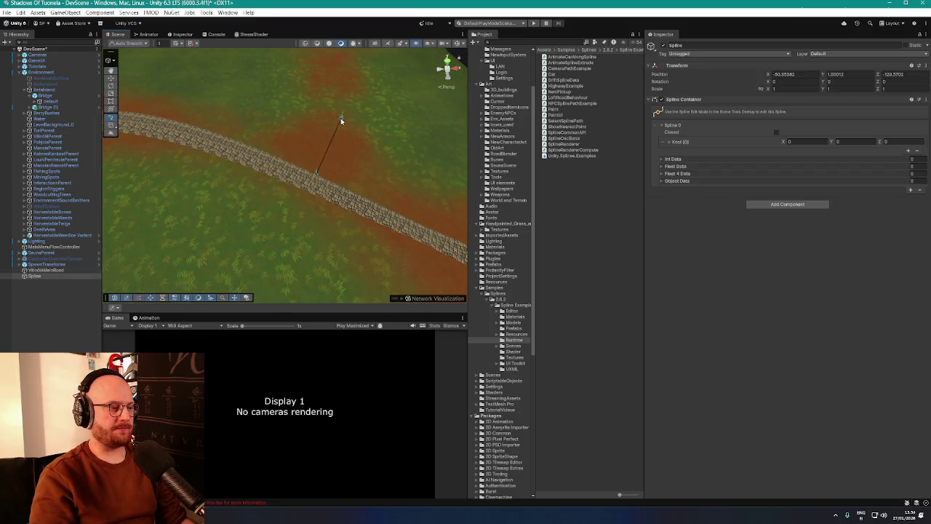
click(339, 131)
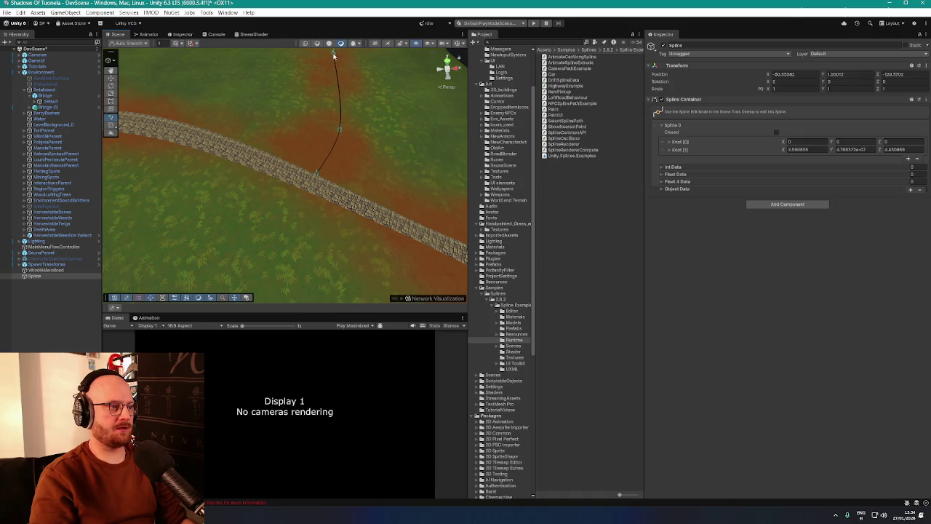
click(329, 61)
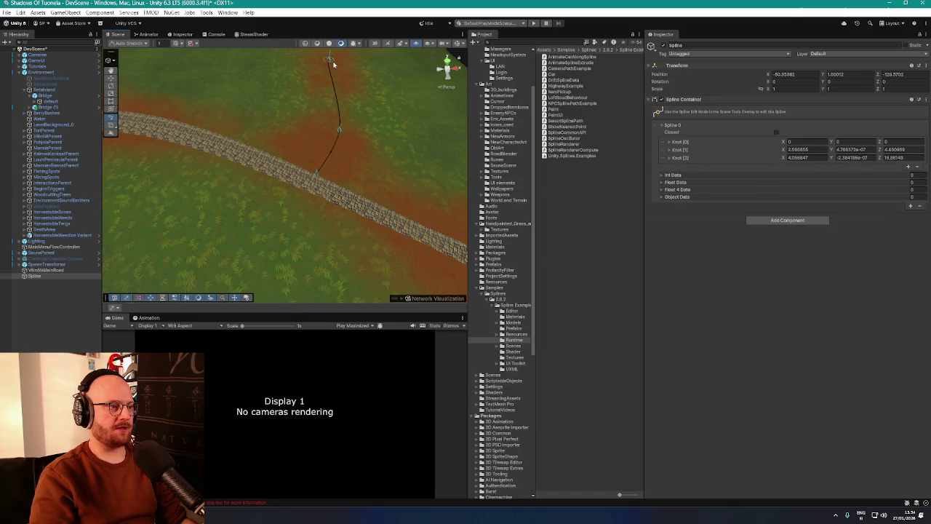
key(Escape)
mouse_move(333, 83)
mouse_down()
mouse_move(339, 152)
mouse_move(267, 177)
mouse_up()
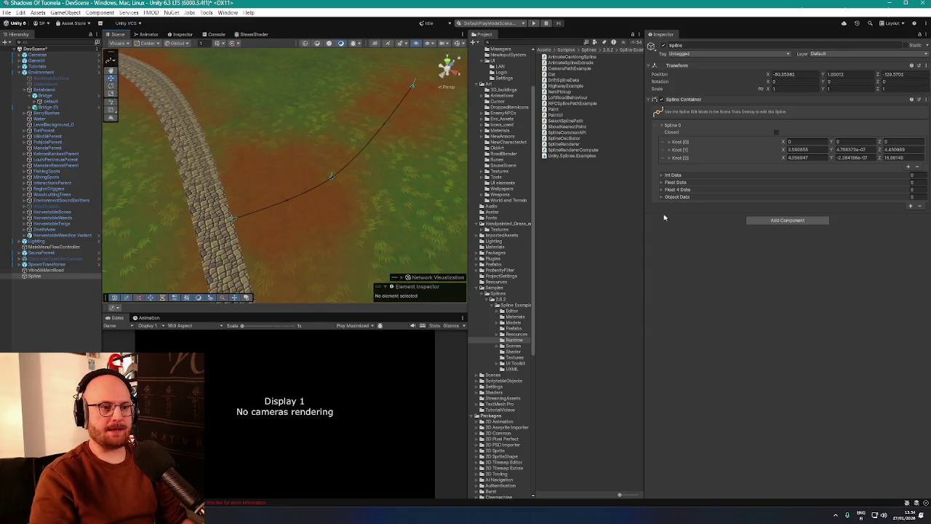
click(767, 222)
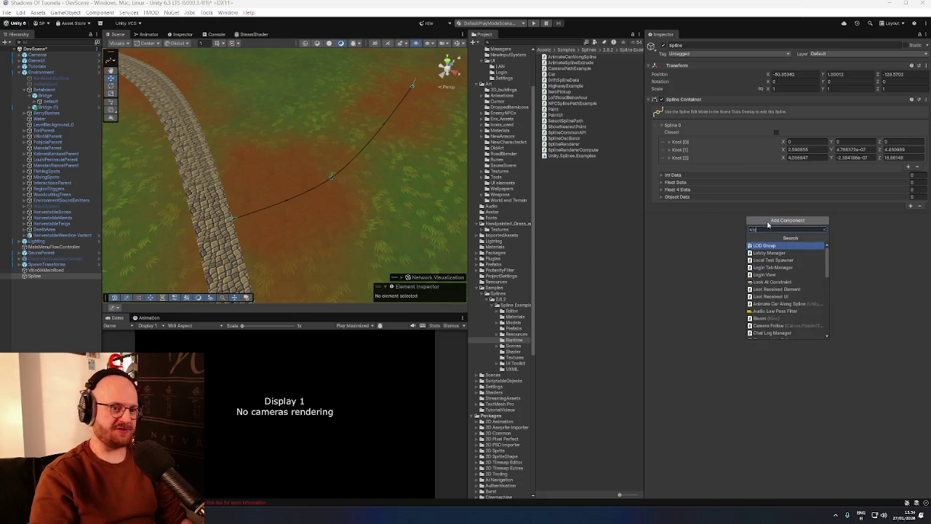
Add a Loft Road Behaviour component and assign CobbleRoadMaterial to its Element 0
text(loft)
click(771, 244)
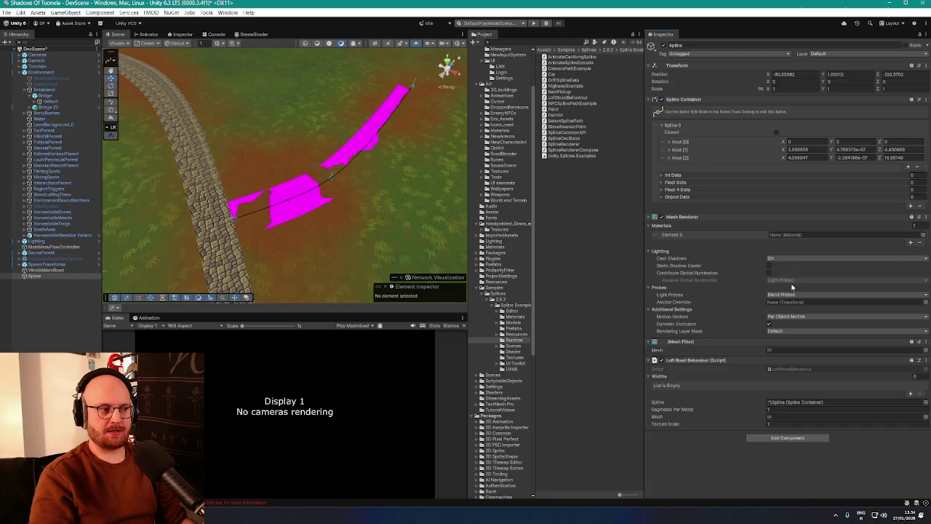
click(921, 235)
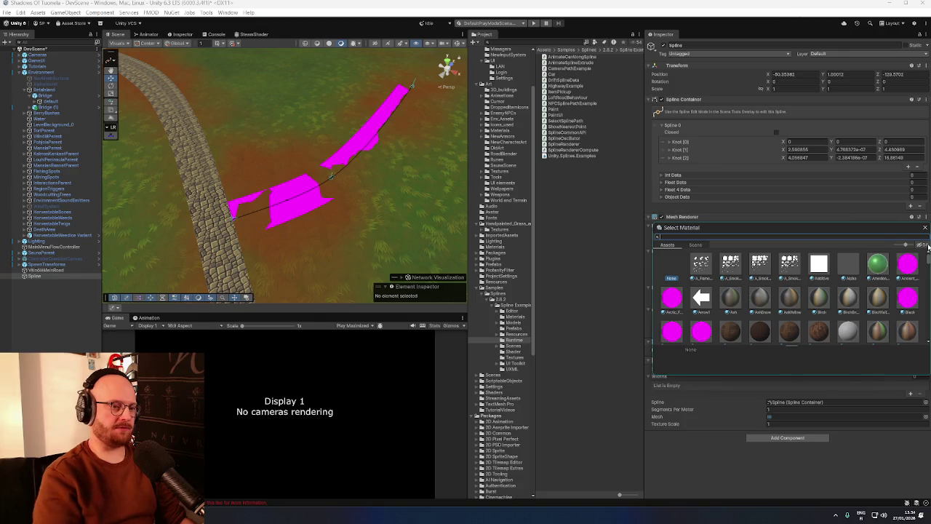
text(cobble)
double_click(753, 264)
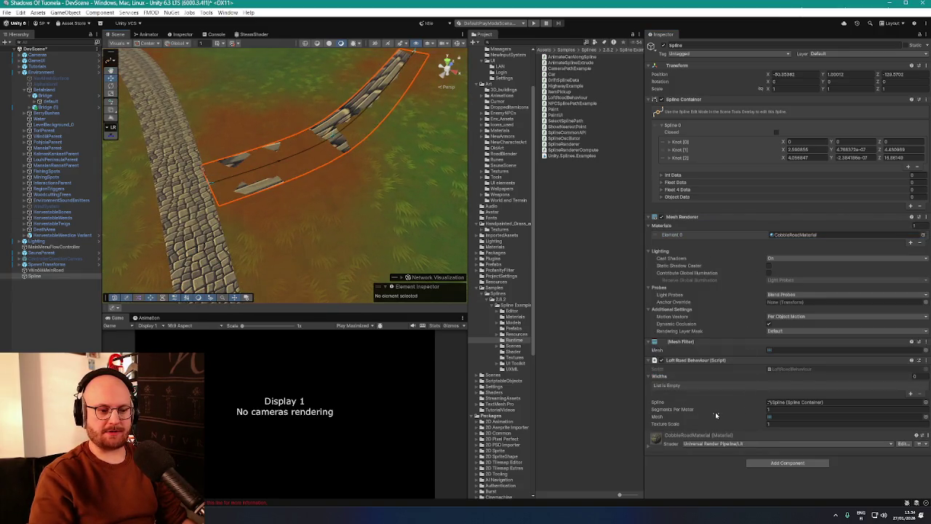
Set Texture Scale to 100 and raise Segments Per Meter for a denser road mesh
drag(704, 429, 786, 431)
text(00)
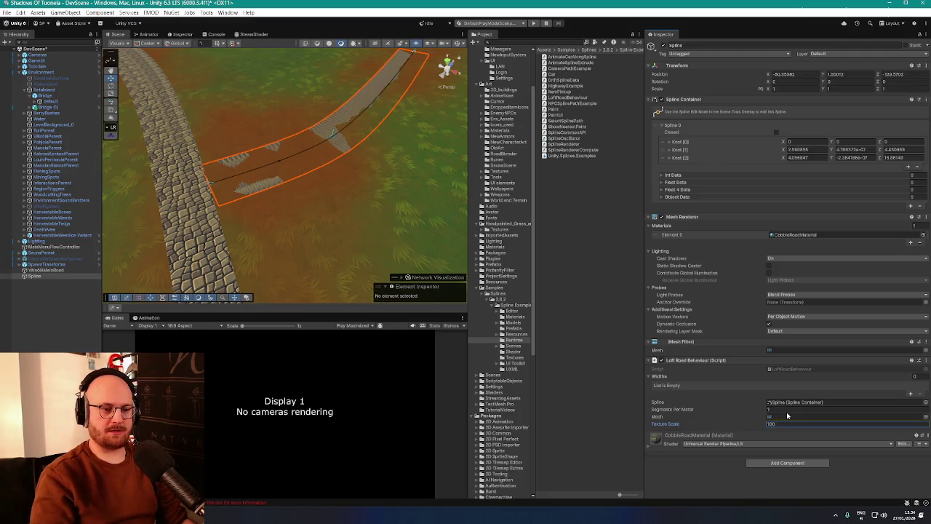
drag(728, 411, 765, 409)
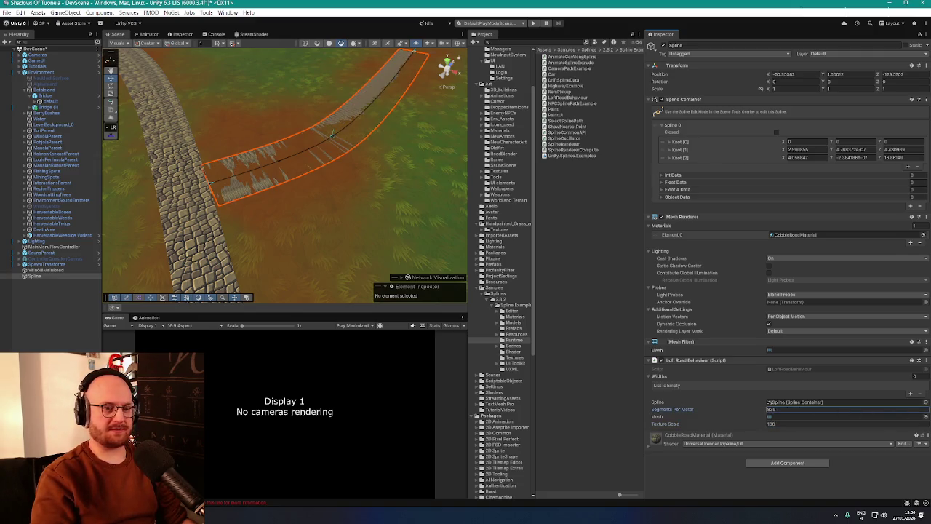
click(40, 270)
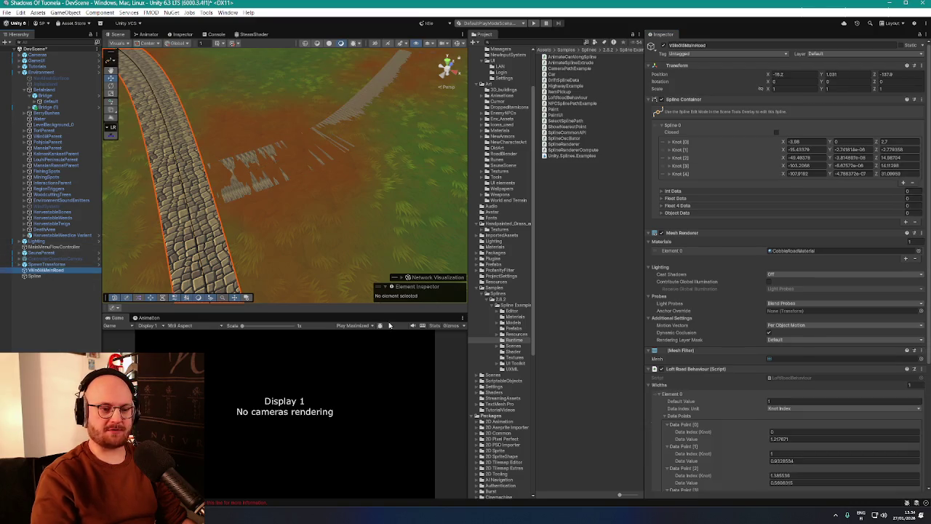
Match the main road: give the branch Spline 150 segments per meter and Texture Scale 115
scroll(720, 371, down, 3)
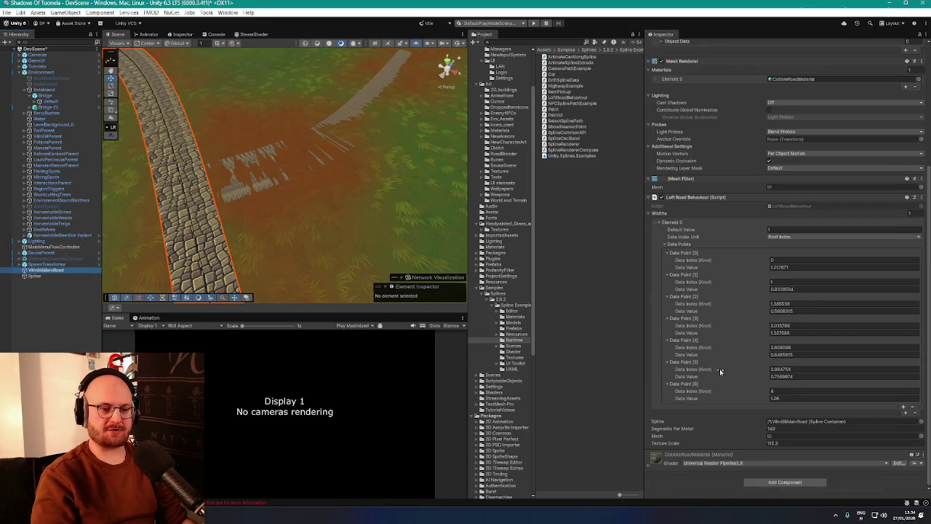
click(776, 429)
key(Return)
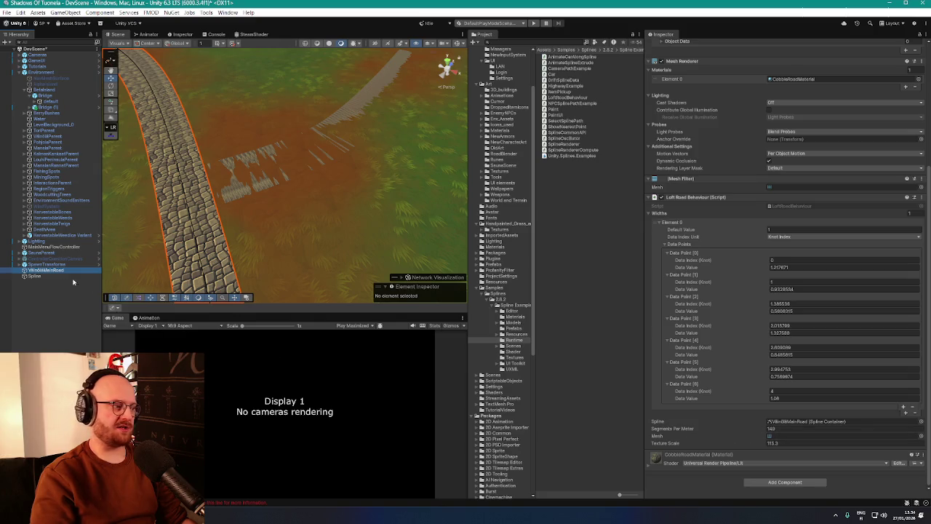
click(36, 276)
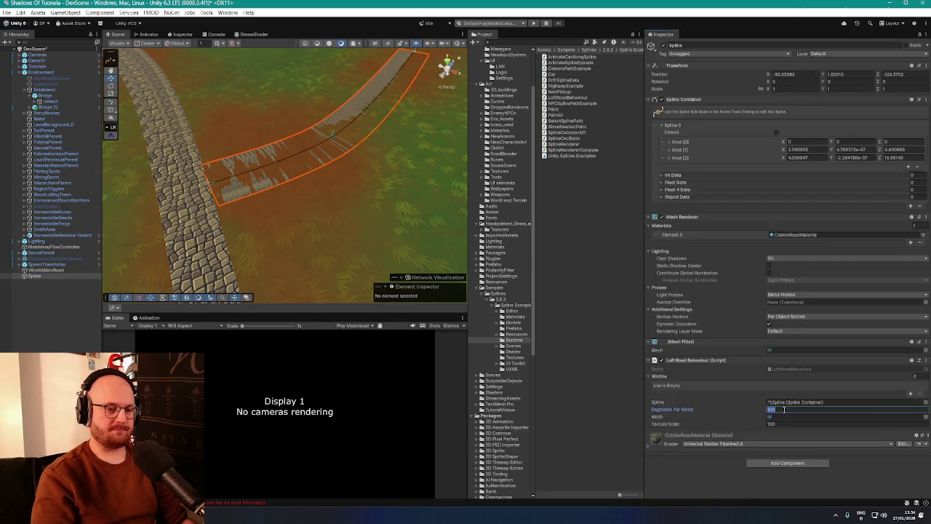
click(771, 423)
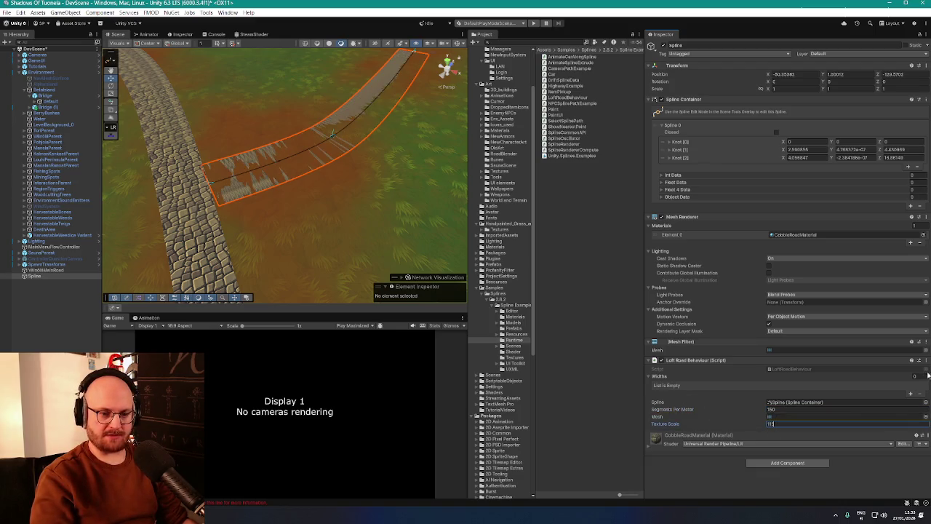
Switch the branch road's mesh to Sot-cobble-organic and turn Cast Shadows off
click(925, 416)
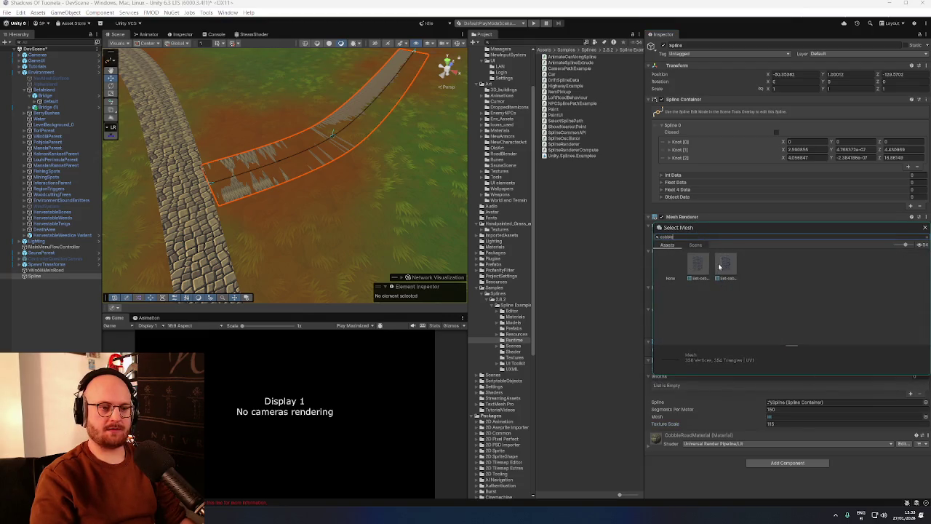
double_click(702, 266)
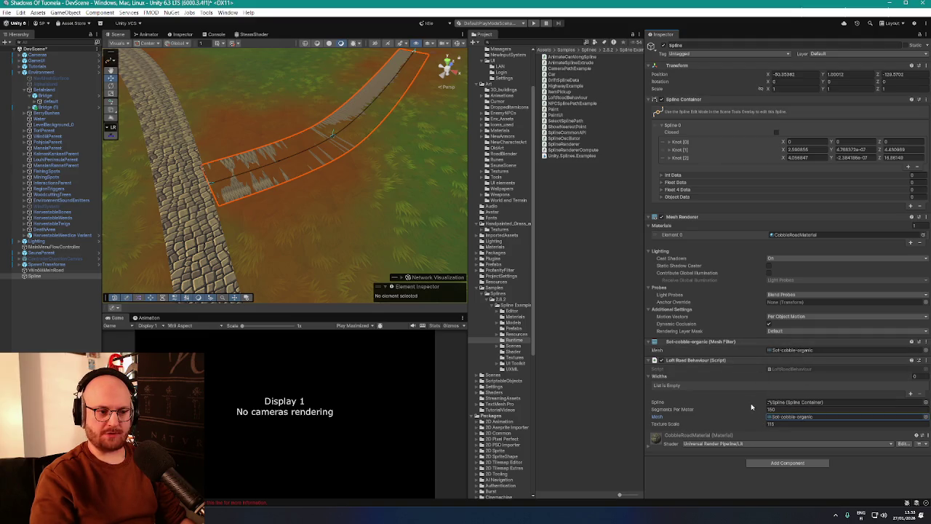
click(787, 260)
click(784, 266)
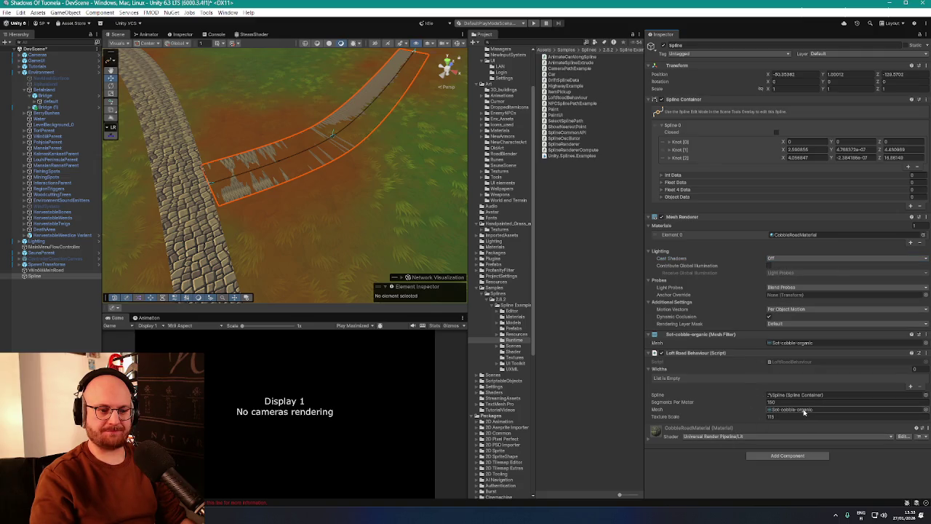
scroll(320, 200, up, 5)
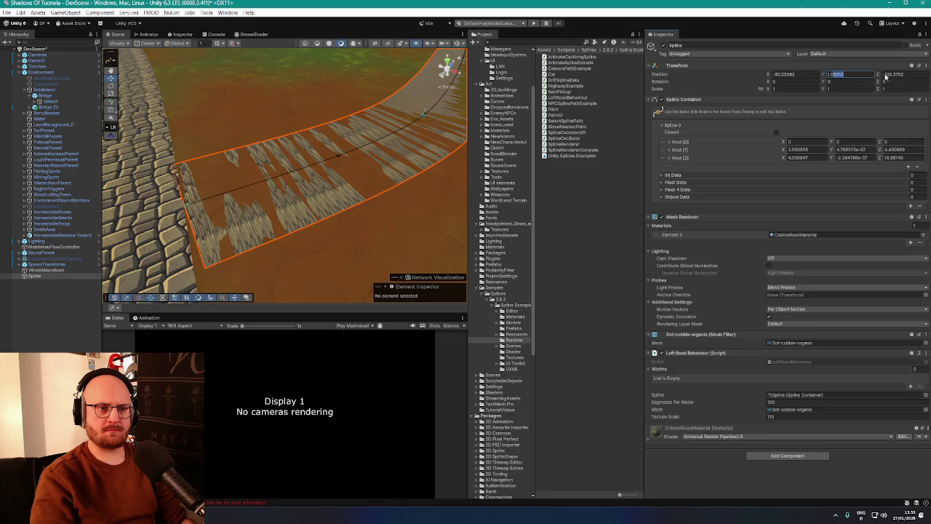
Lower the branch road's Texture Scale to about 17 for larger cobblestones
drag(364, 164, 338, 146)
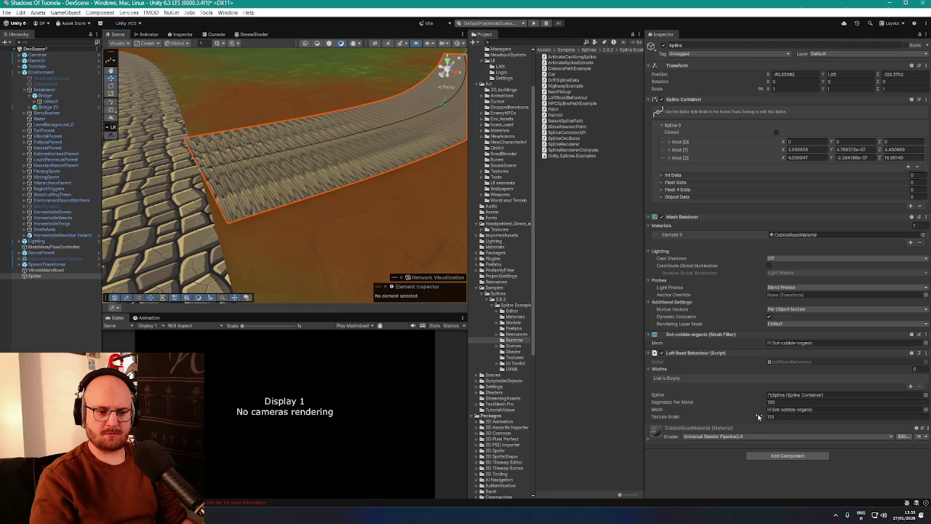
drag(760, 418, 744, 419)
mouse_move(633, 403)
mouse_down()
mouse_move(486, 291)
mouse_move(412, 290)
mouse_up()
mouse_move(235, 133)
mouse_down()
mouse_move(218, 150)
mouse_move(299, 145)
mouse_move(325, 173)
mouse_up()
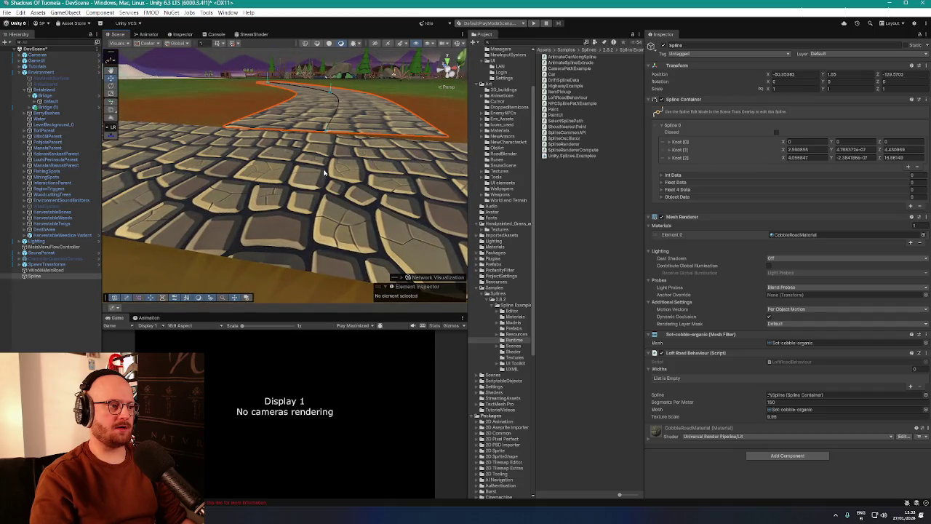
Compare with VillebilleMainRoad, then fly close and select the branch Spline's first knot
click(58, 270)
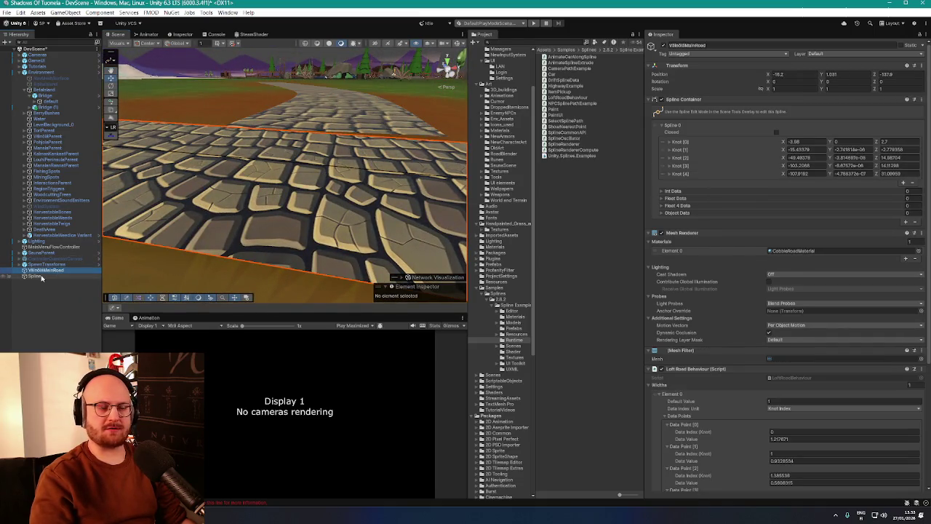
click(42, 277)
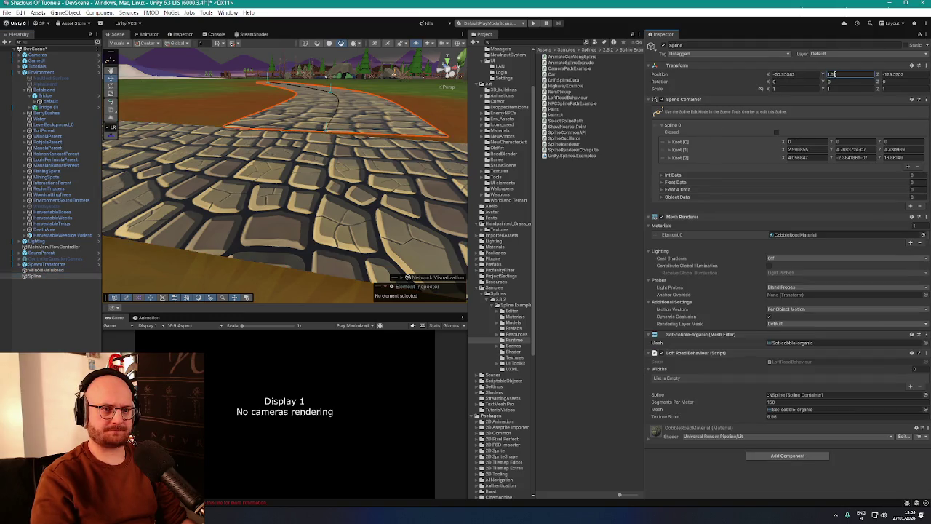
mouse_move(221, 117)
mouse_down()
mouse_move(219, 96)
mouse_move(249, 107)
mouse_up()
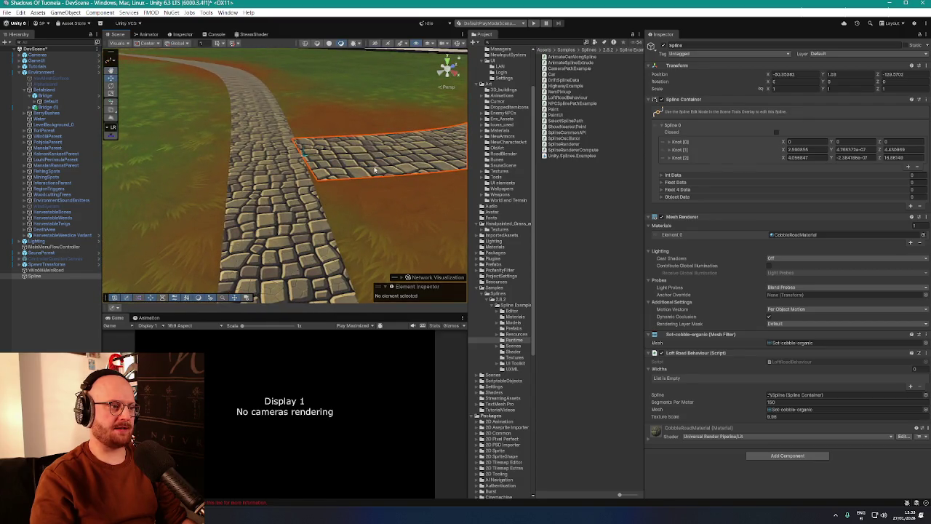
drag(182, 110, 369, 138)
click(349, 191)
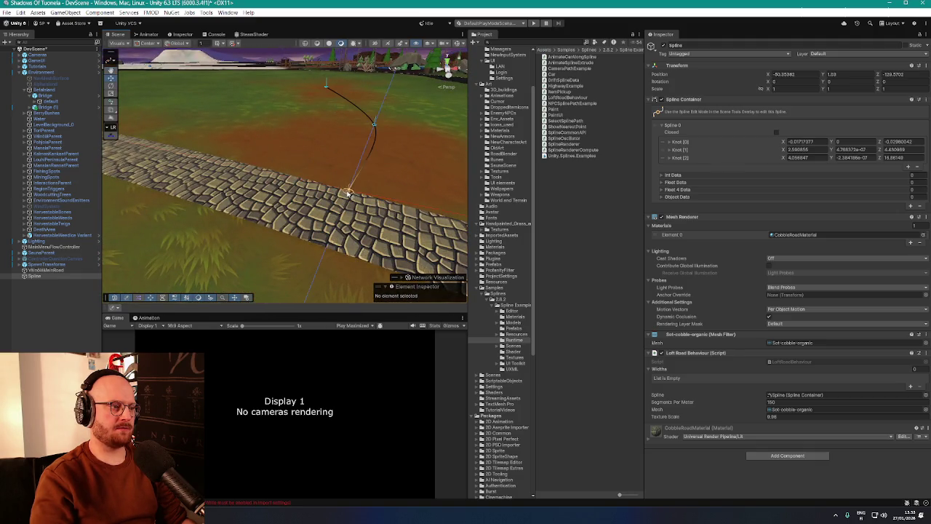
Frame the branch Spline road and bring up the material picker for Mesh Renderer Element 0
drag(395, 195, 345, 189)
double_click(44, 278)
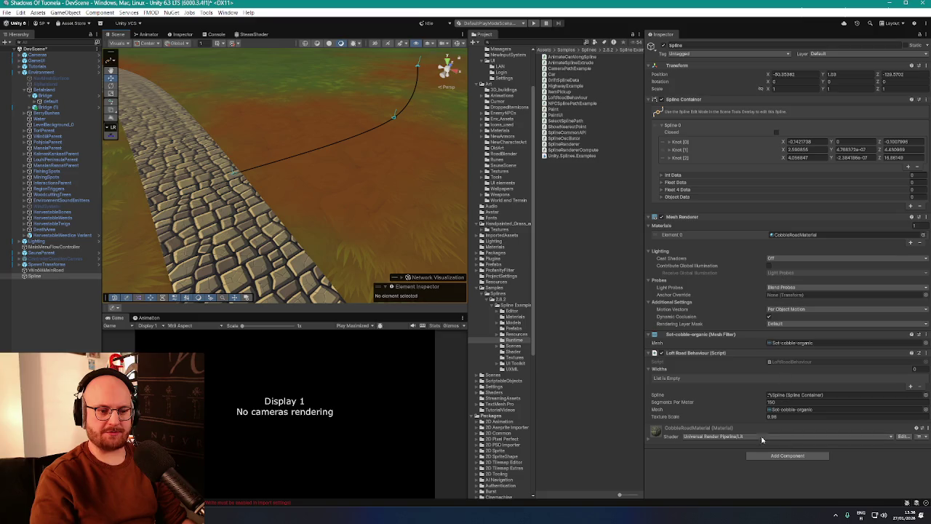
drag(348, 218, 466, 240)
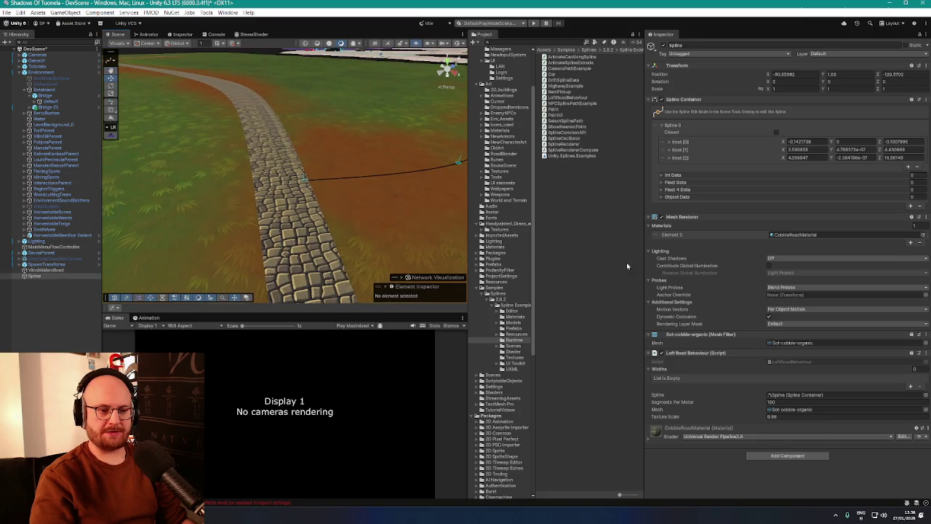
click(768, 417)
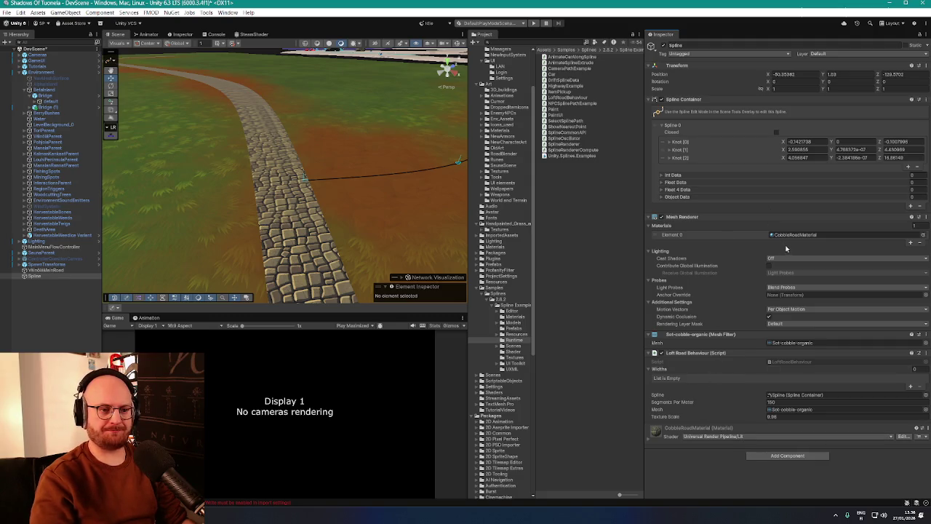
click(924, 235)
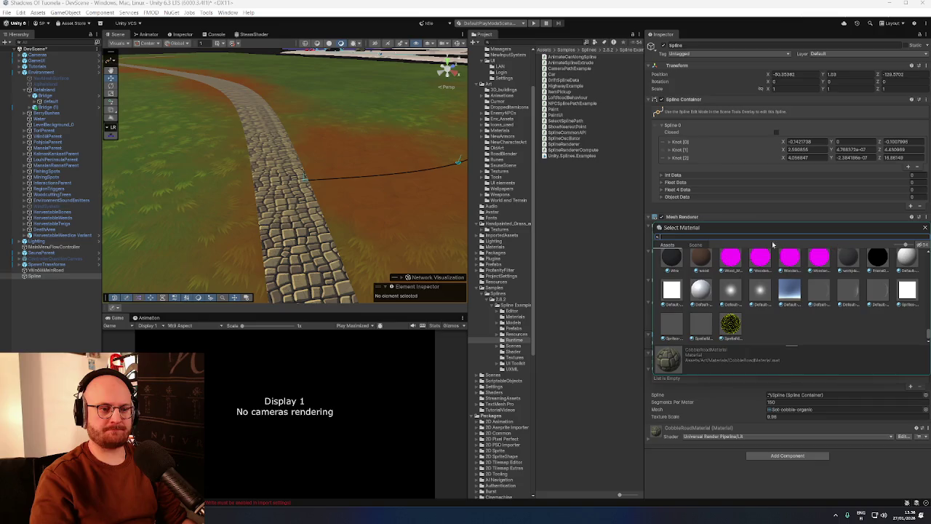
Pick CobbleRoadMaterial via a 'cobble' search, then reselect the Spline and frame it
text(cobble)
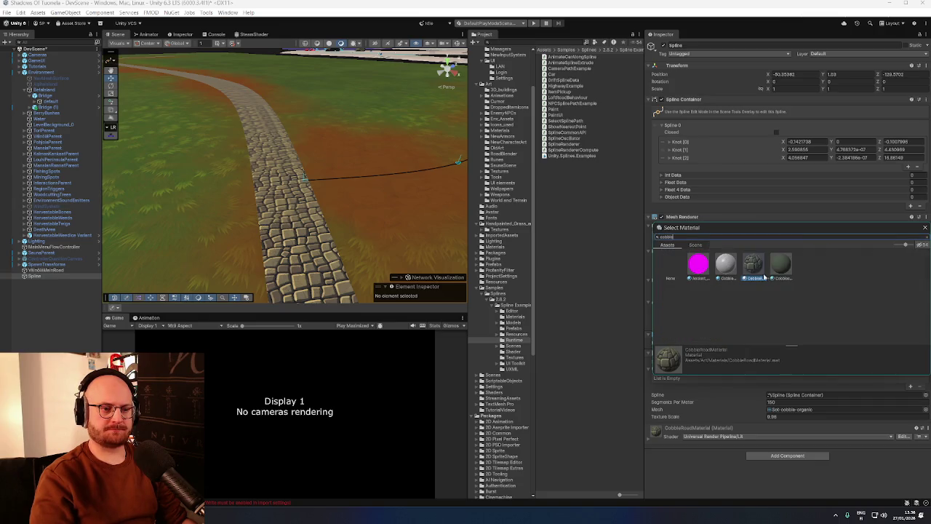
double_click(764, 277)
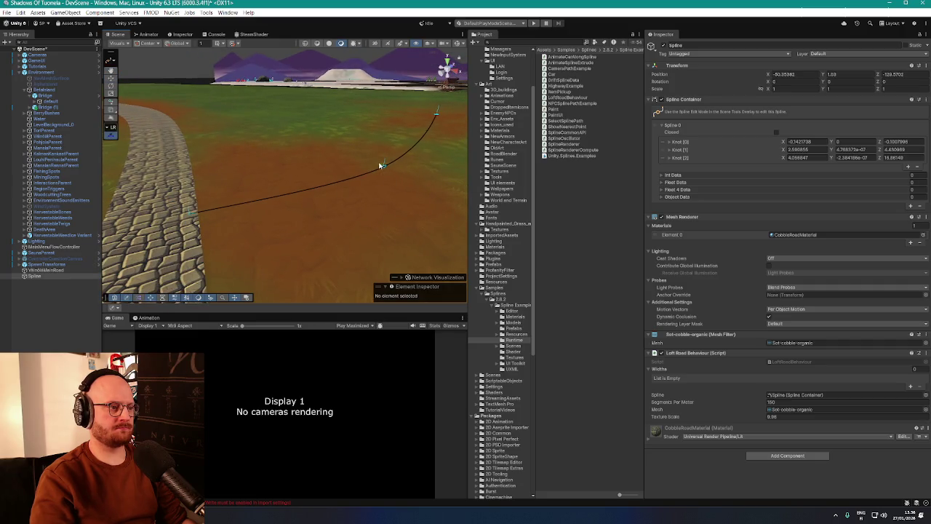
mouse_move(379, 166)
mouse_down()
mouse_move(459, 176)
mouse_move(380, 197)
mouse_up()
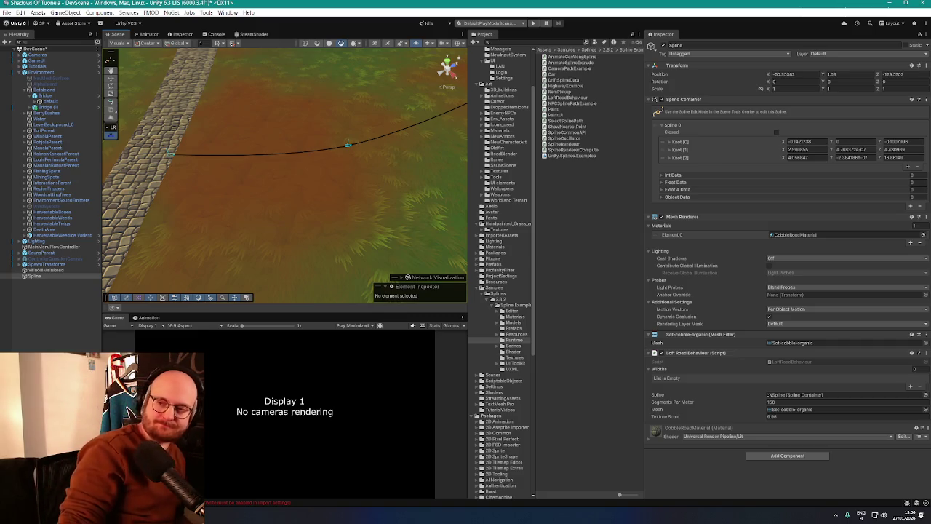
drag(309, 161, 291, 189)
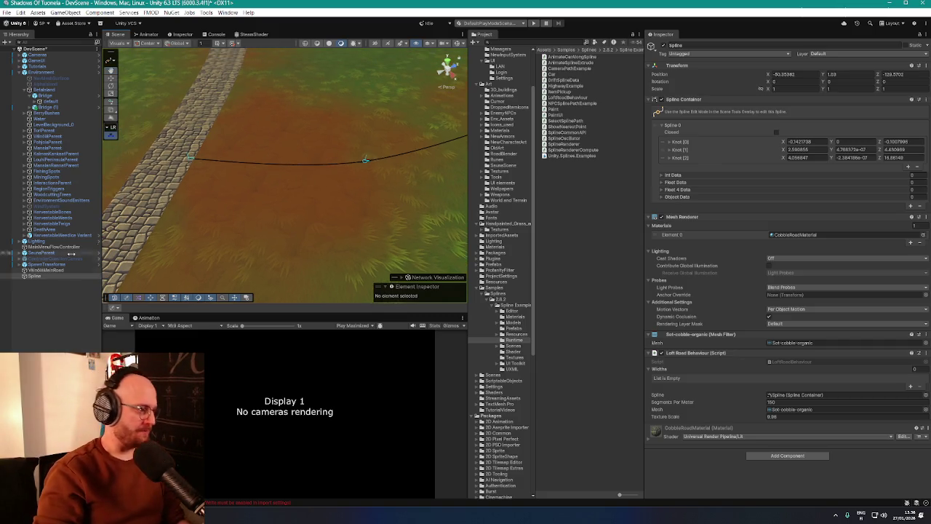
click(283, 209)
click(283, 209)
key(f)
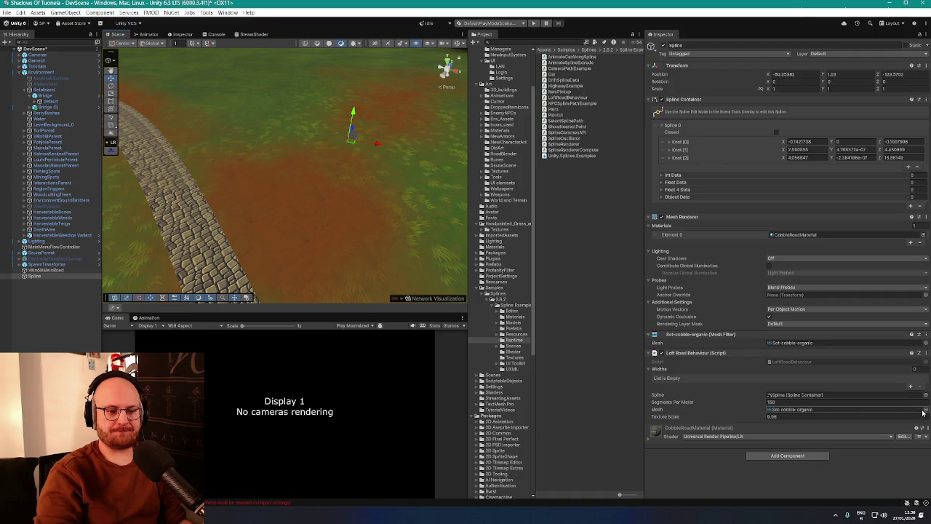
Raise the branch road's Texture Scale to about 10, reframe it, and fine-tune to 10.06
drag(748, 420, 750, 423)
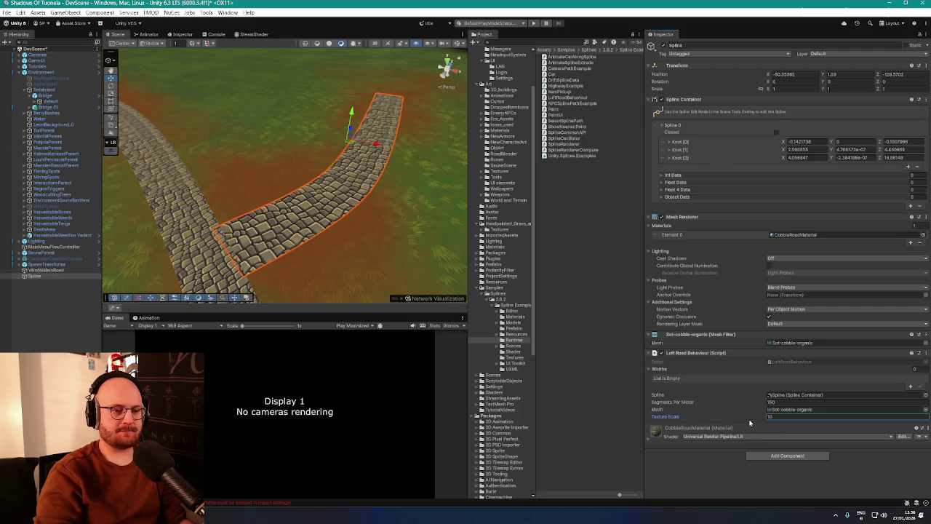
scroll(426, 280, up, 10)
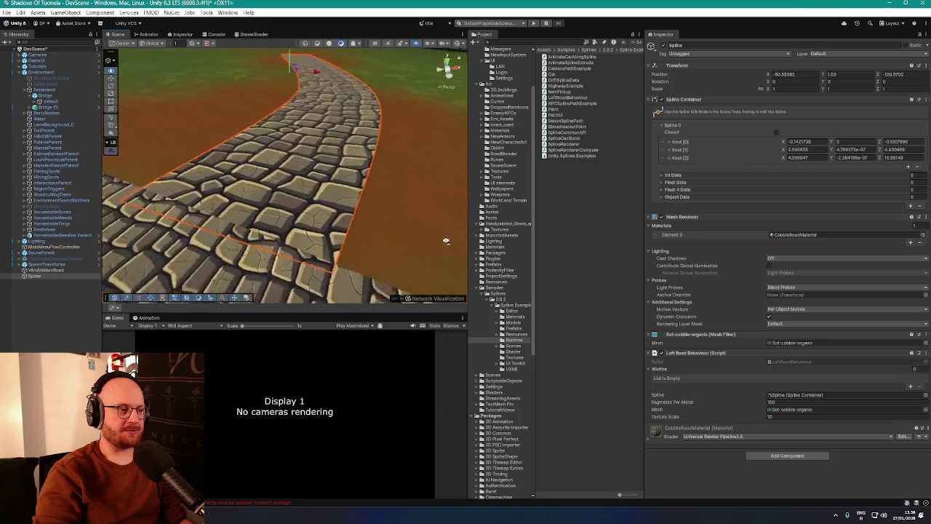
key(f)
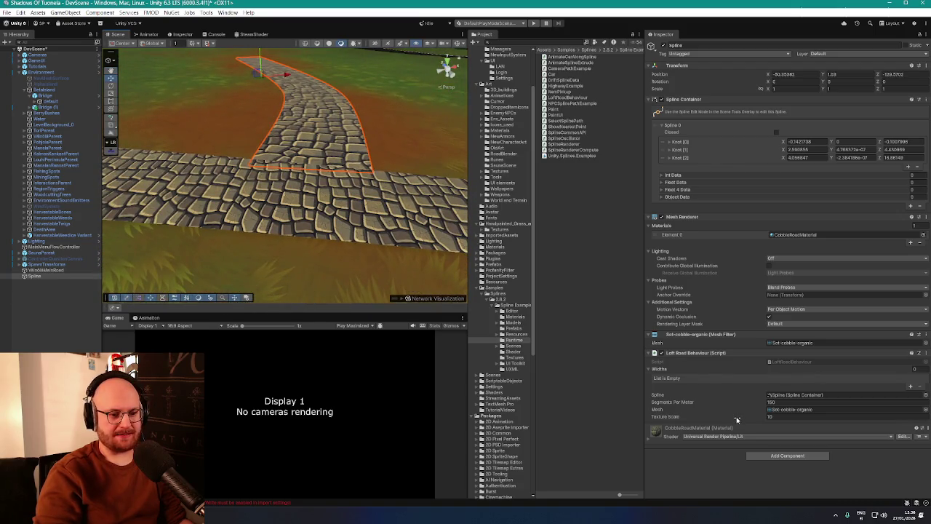
mouse_move(736, 419)
mouse_down()
mouse_move(720, 420)
mouse_move(741, 418)
mouse_up()
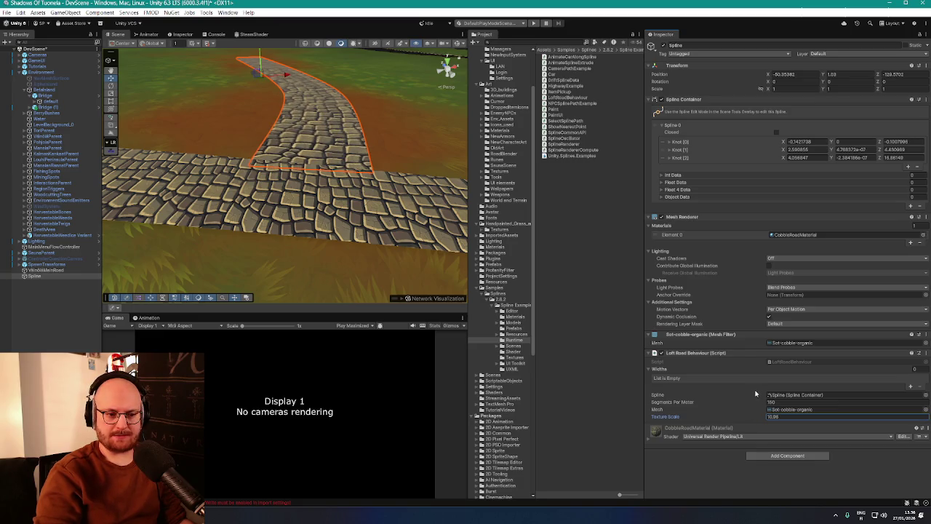
Add a road width entry with Data Index Unit kept at Spline Distance
click(910, 386)
scroll(772, 389, down, 1)
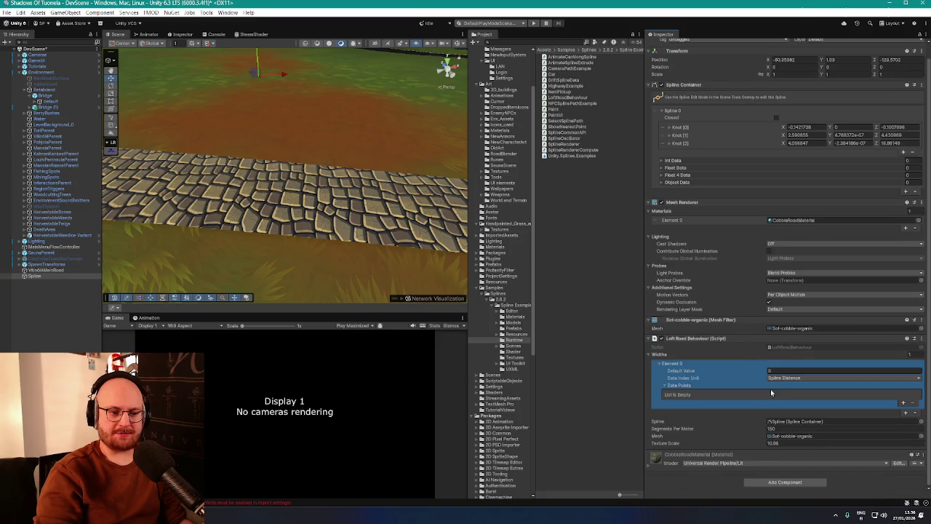
click(781, 378)
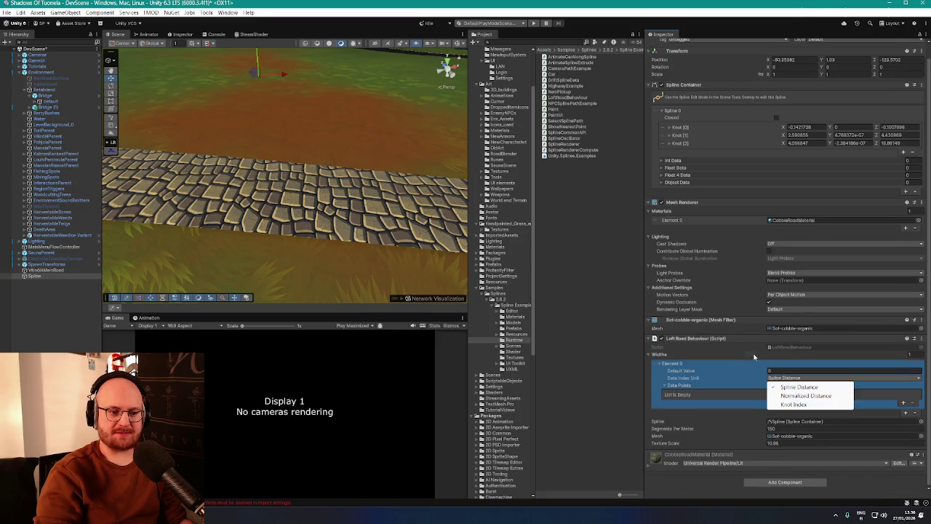
click(754, 357)
scroll(740, 386, up, 1)
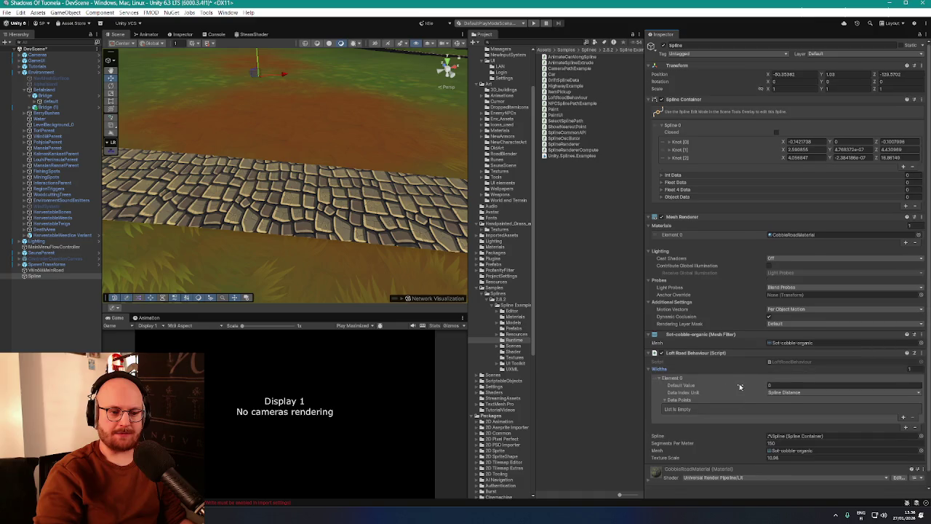
scroll(740, 386, down, 1)
Add width Data Point [0] with value 5.84, then Data Point [1] at index 1
click(902, 402)
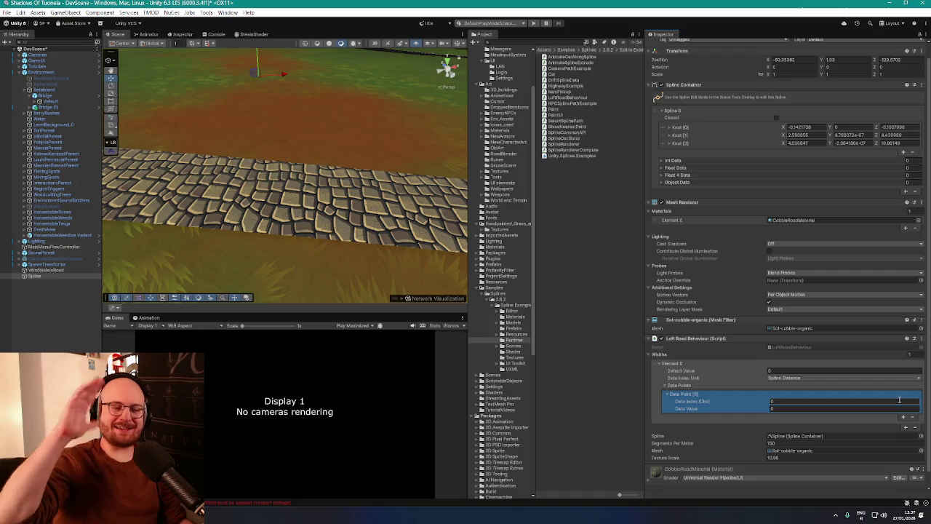
scroll(803, 400, down, 1)
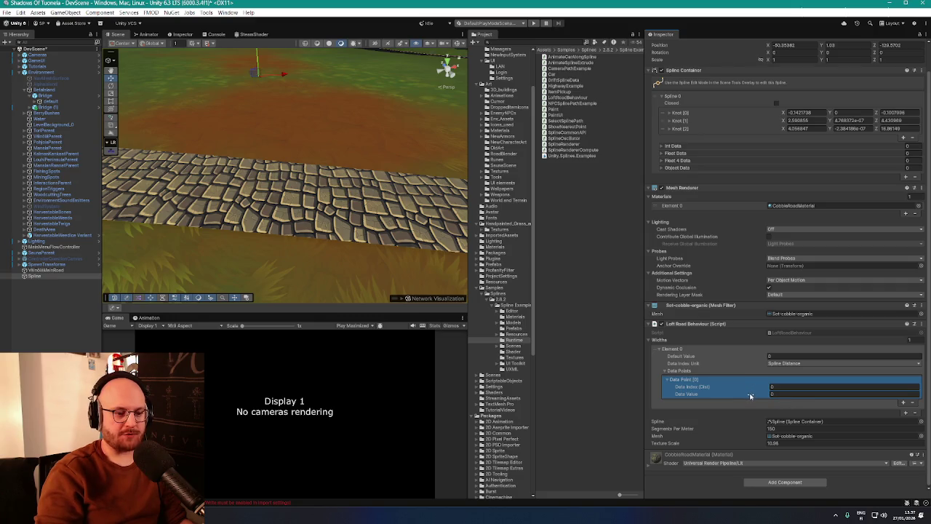
mouse_move(749, 396)
mouse_down()
mouse_move(777, 399)
mouse_move(737, 398)
mouse_up()
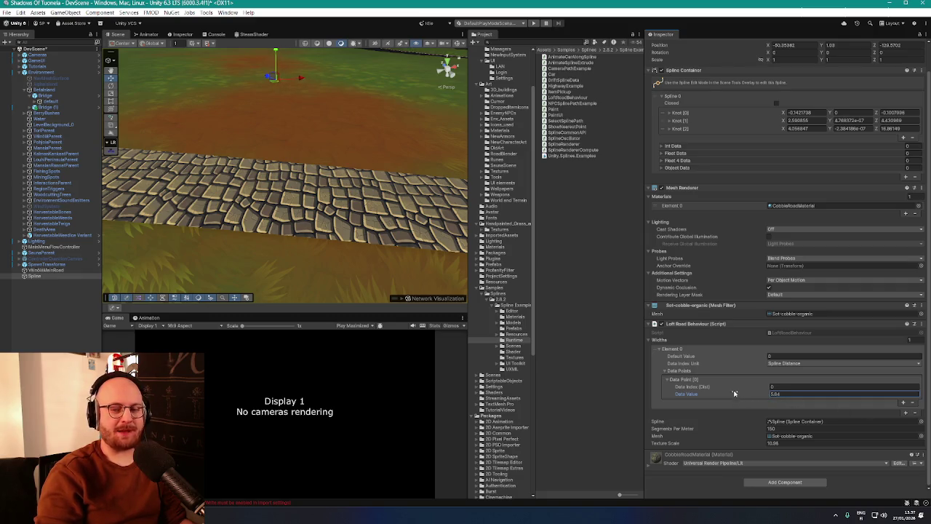
click(904, 403)
scroll(800, 396, down, 1)
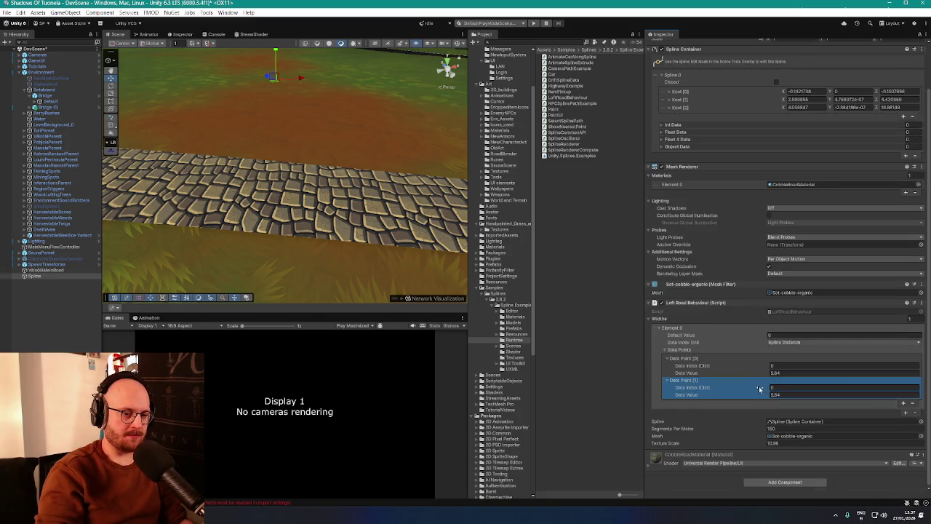
click(774, 388)
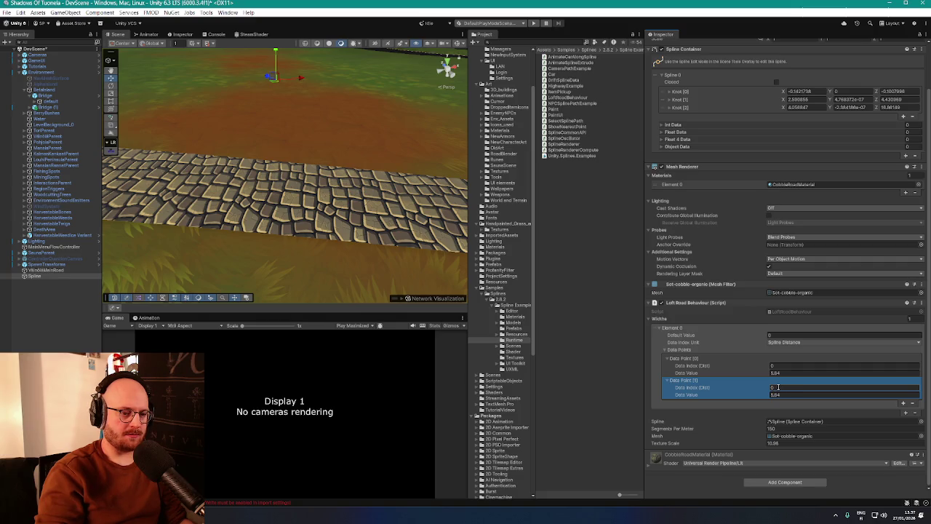
click(778, 387)
scroll(357, 181, down, 5)
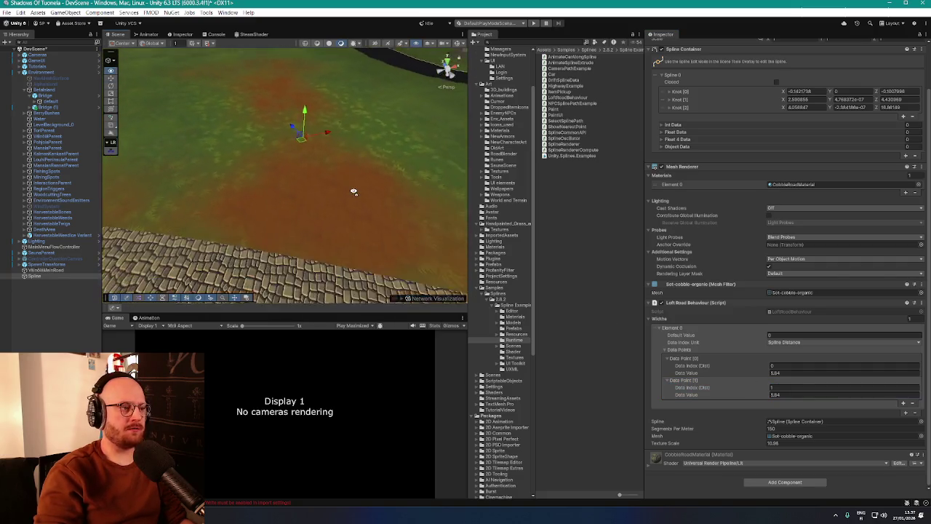
Change the second width point from 3.55 to 5.38, orbiting the Scene view to inspect the road
drag(761, 400, 744, 397)
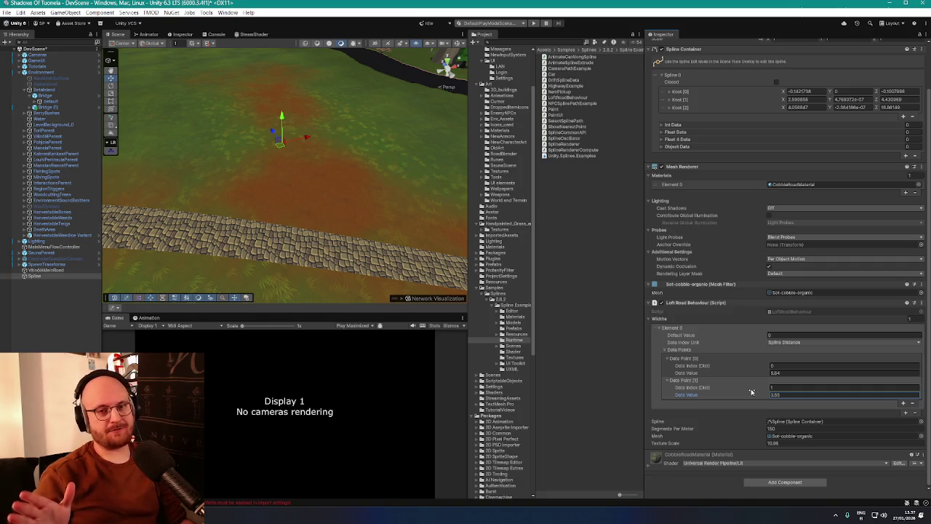
mouse_move(415, 229)
mouse_down()
mouse_move(353, 166)
mouse_move(328, 172)
mouse_move(371, 208)
mouse_move(264, 191)
mouse_move(300, 194)
mouse_up()
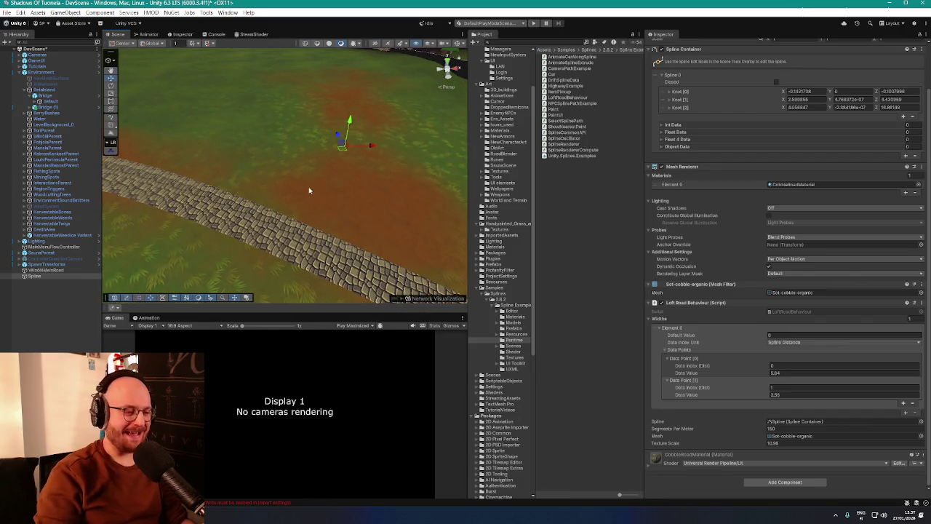
drag(313, 201, 346, 195)
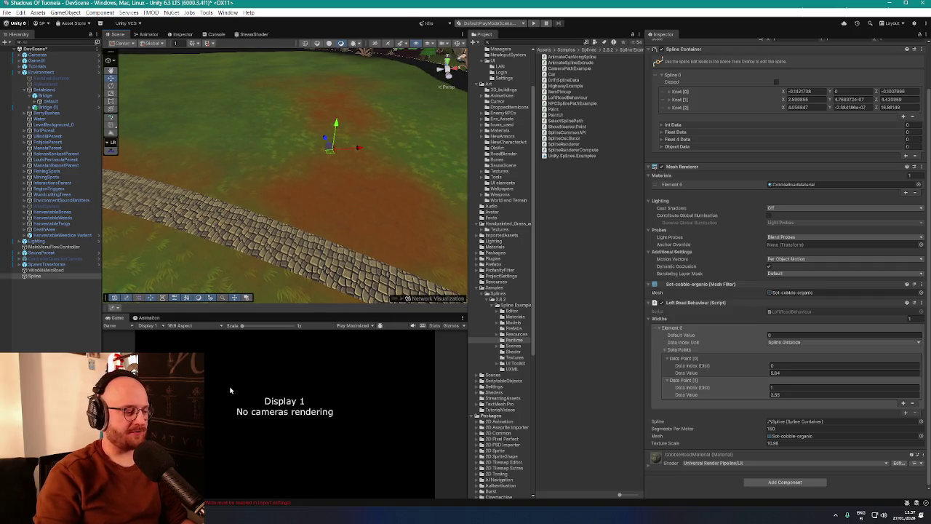
mouse_move(305, 251)
mouse_down()
mouse_move(326, 243)
mouse_move(318, 245)
mouse_up()
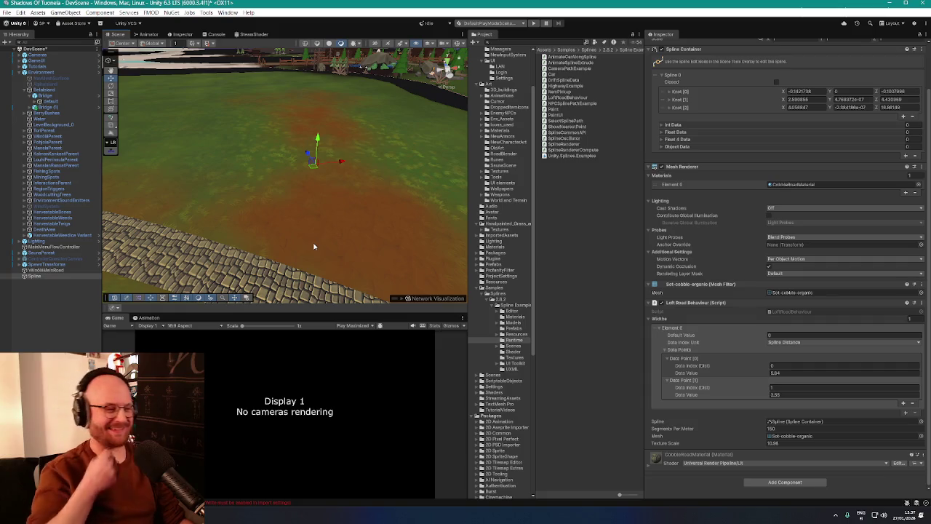
drag(304, 245, 320, 242)
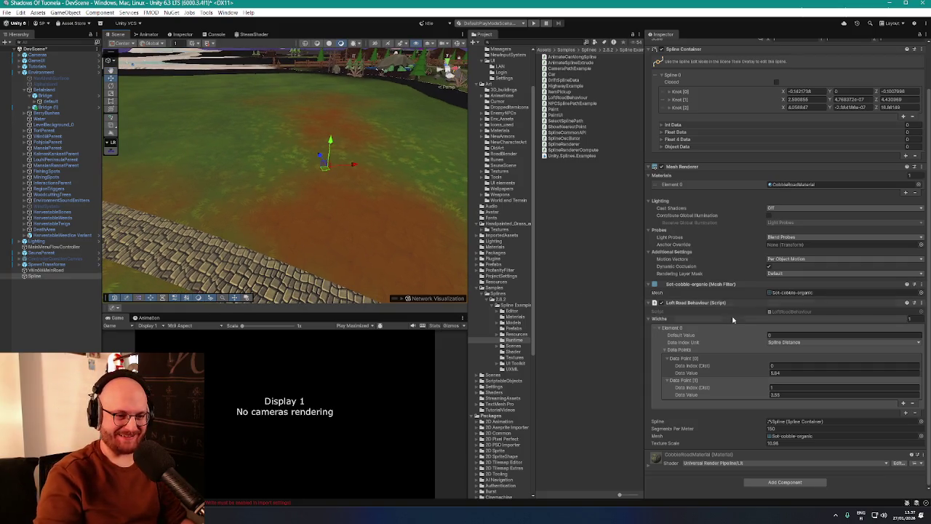
click(768, 396)
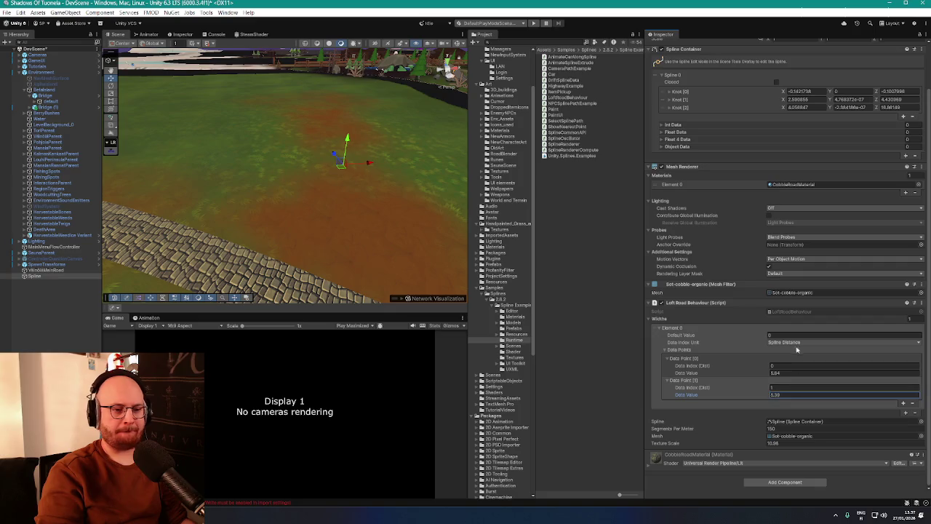
key(Return)
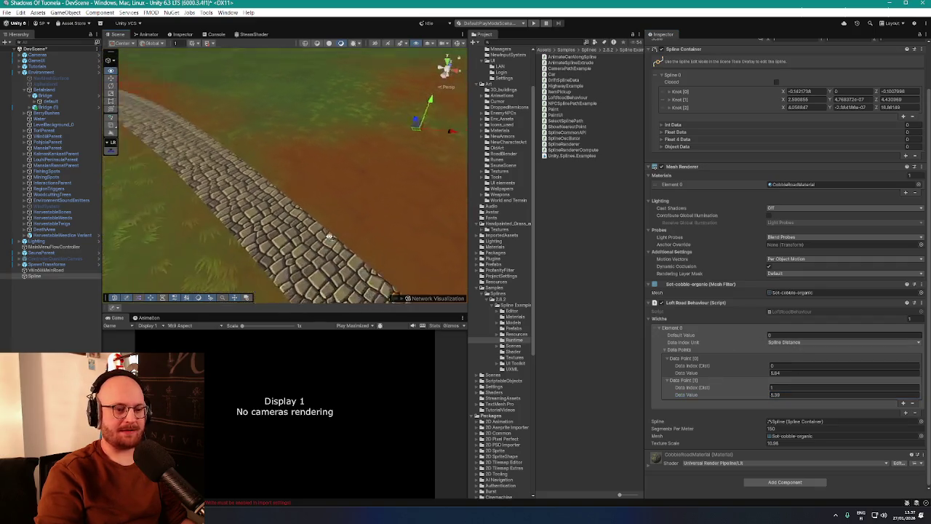
drag(425, 196, 417, 145)
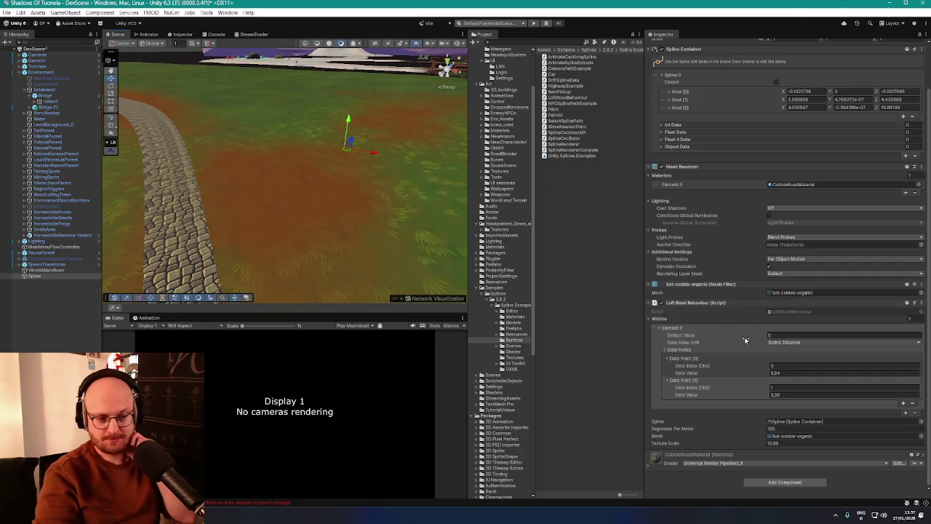
drag(753, 367, 755, 368)
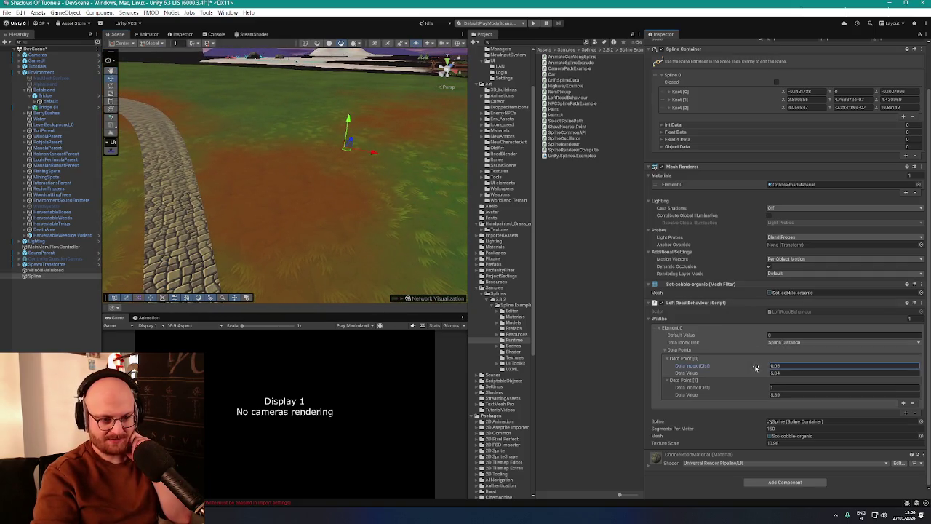
Switch the Widths Data Index Unit to Knot Index, then frame and orbit around the cobble road
click(810, 342)
click(794, 368)
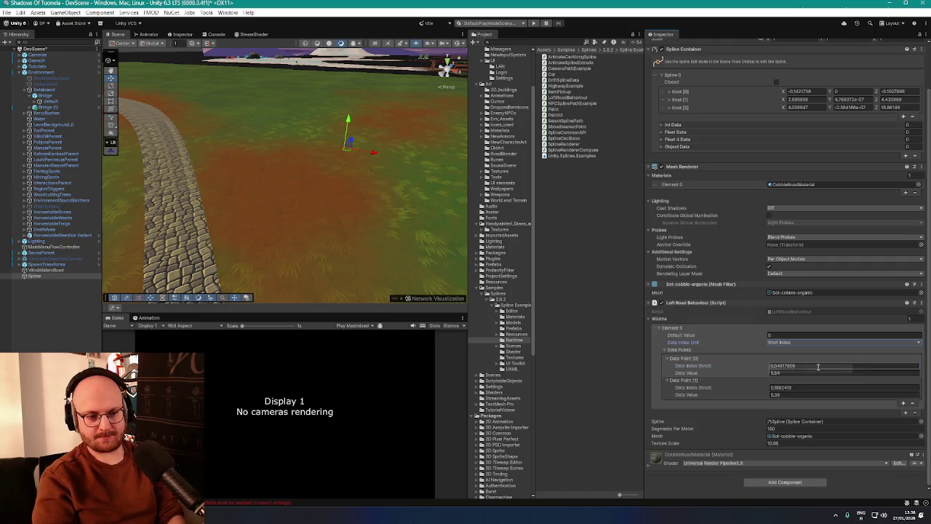
key(f)
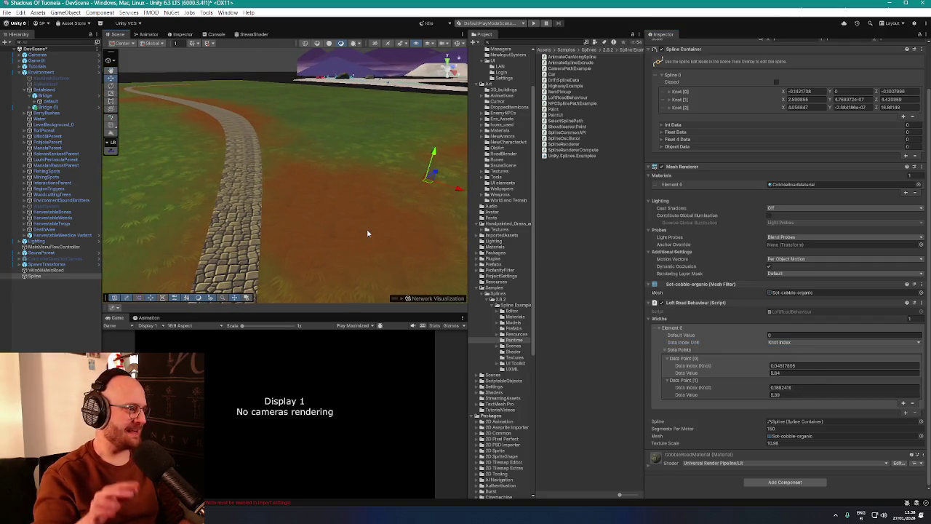
mouse_move(368, 230)
mouse_down()
mouse_move(399, 221)
mouse_move(358, 216)
mouse_up()
scroll(359, 216, up, 3)
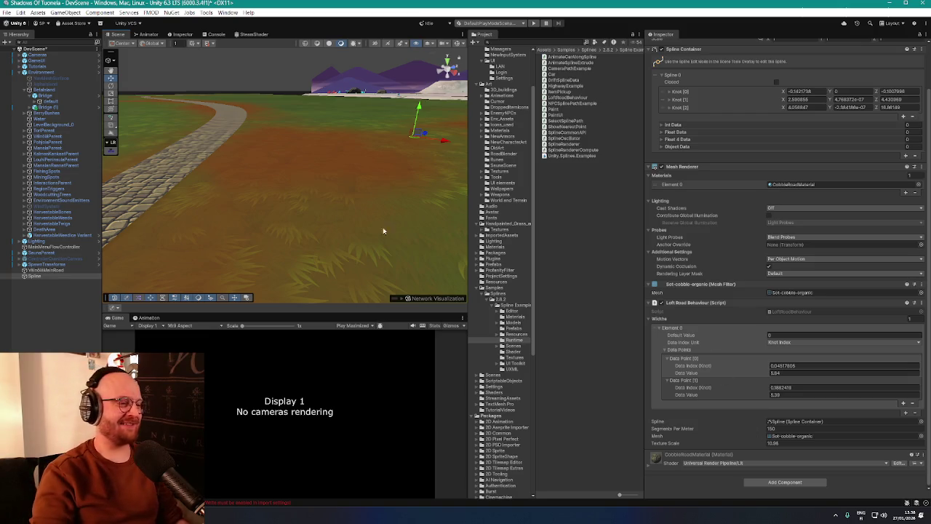
mouse_move(384, 228)
mouse_down()
mouse_move(323, 199)
mouse_move(376, 211)
mouse_move(410, 193)
mouse_move(443, 201)
mouse_move(409, 204)
mouse_up()
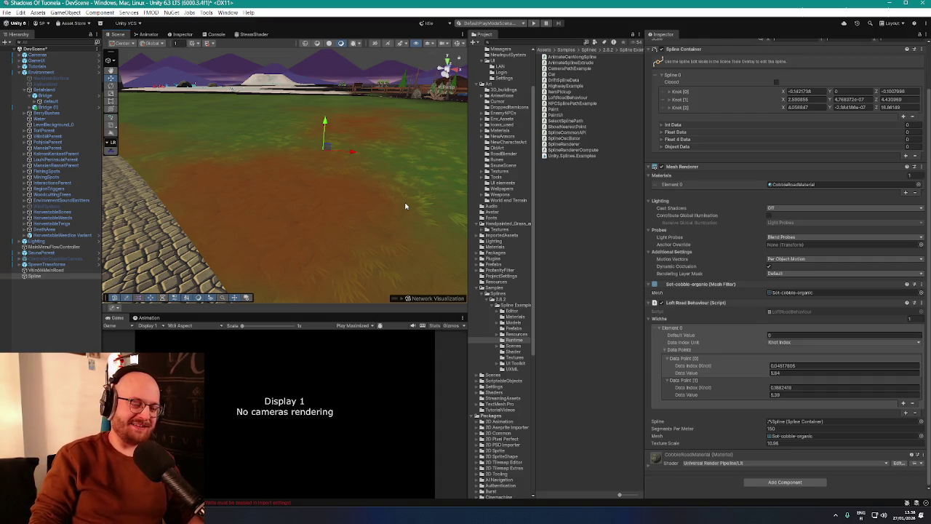
mouse_move(406, 206)
mouse_down()
mouse_move(341, 148)
mouse_move(325, 149)
mouse_up()
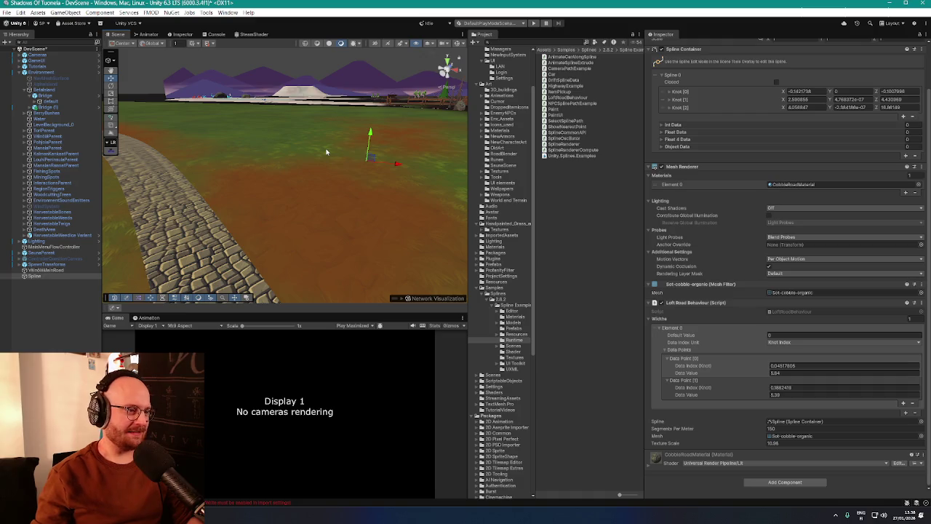
mouse_move(326, 152)
mouse_down()
mouse_move(299, 189)
mouse_move(342, 179)
mouse_move(437, 191)
mouse_up()
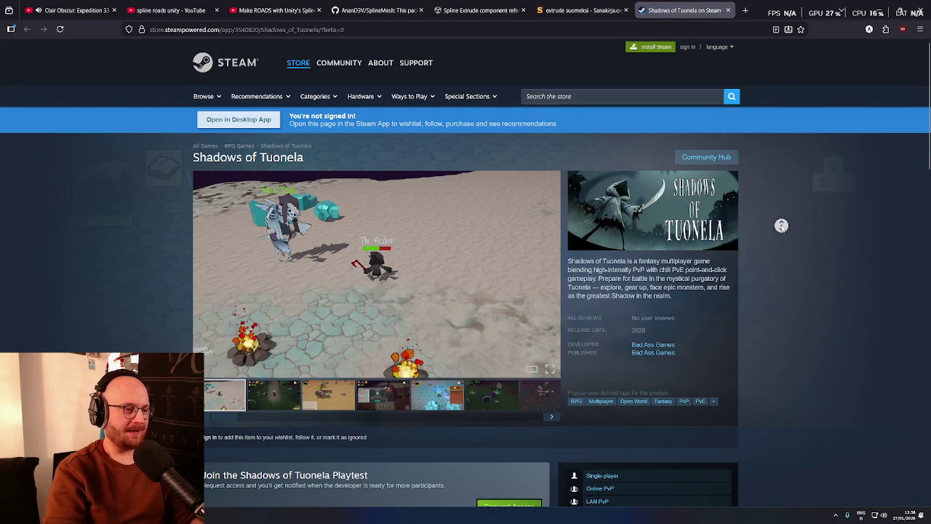
Scroll through the Shadows of Tuonela Steam store page in the browser
scroll(782, 226, down, 1)
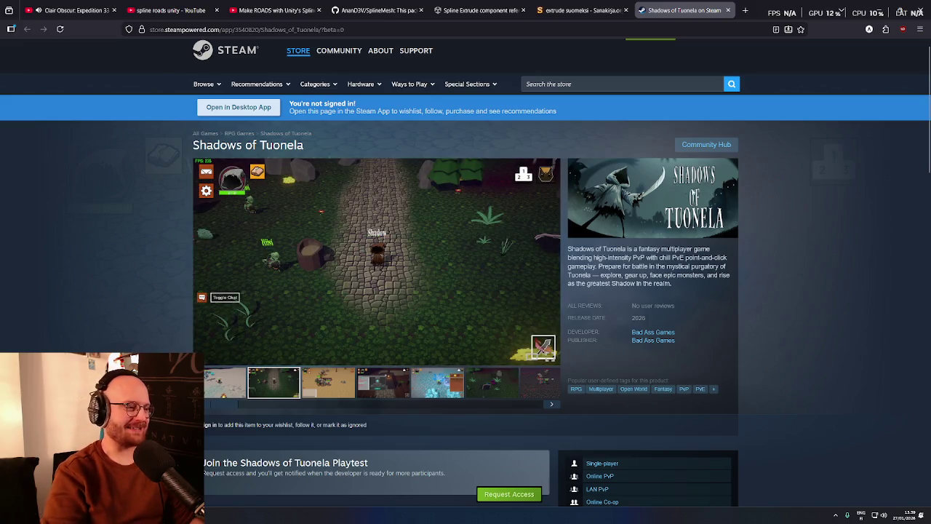
middle_click(771, 269)
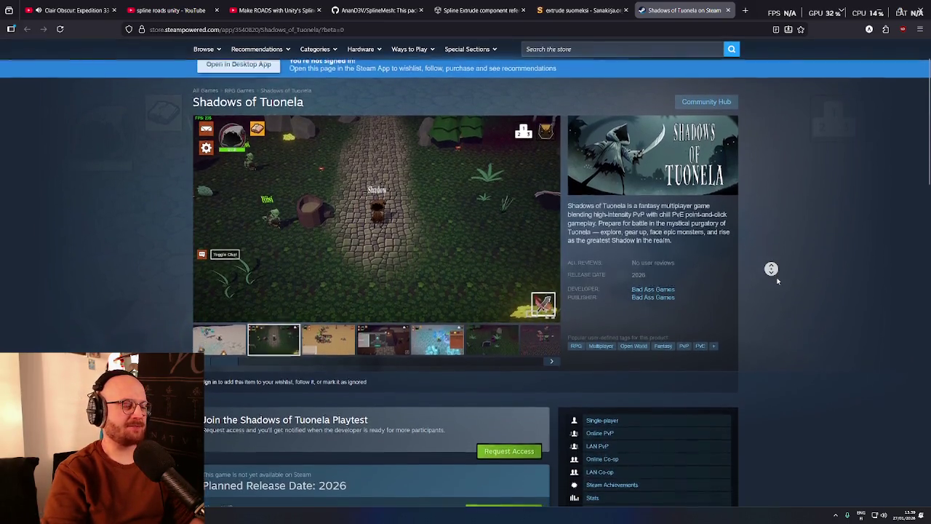
click(777, 281)
scroll(386, 364, down, 1)
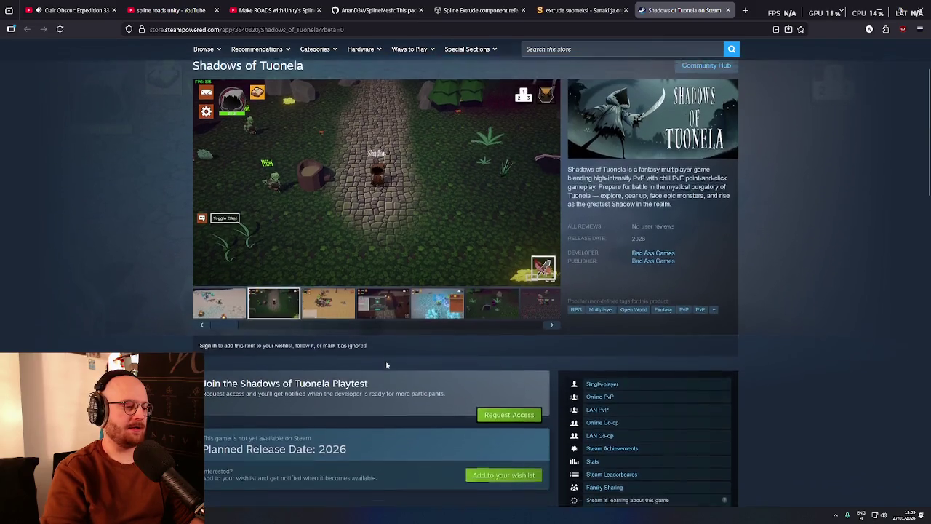
scroll(388, 365, up, 2)
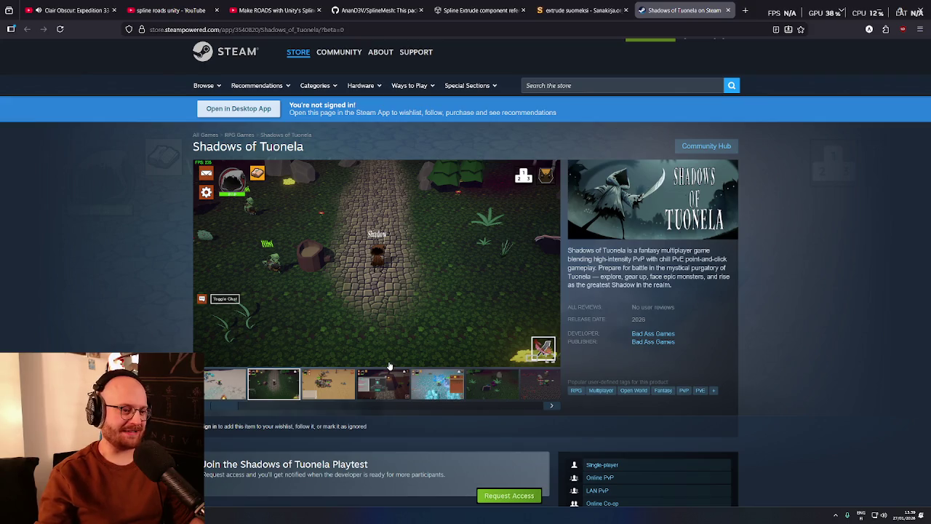
scroll(507, 378, up, 1)
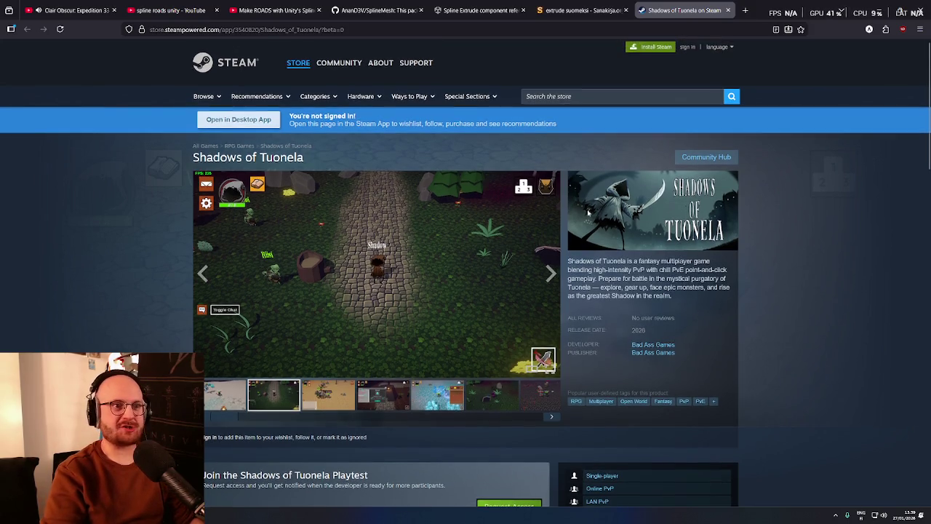
middle_click(811, 265)
scroll(809, 273, down, 5)
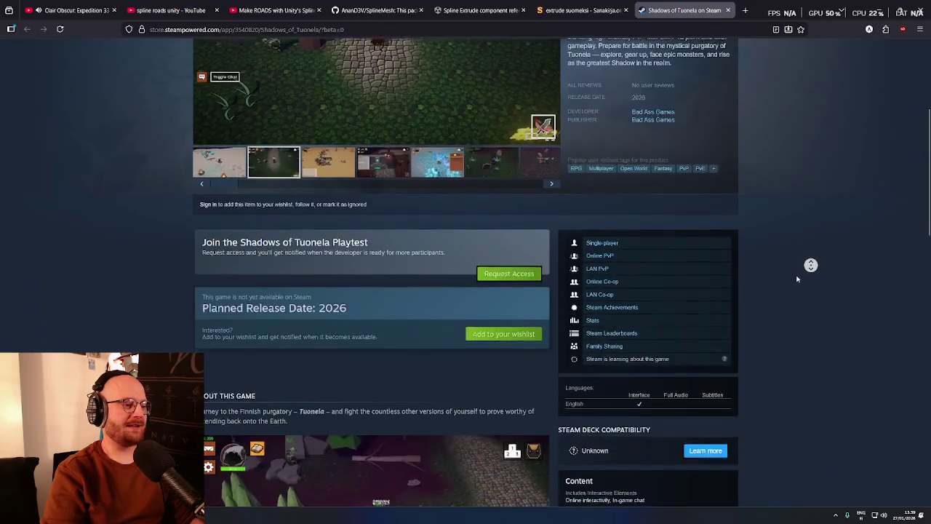
scroll(772, 308, down, 5)
scroll(757, 258, up, 2)
click(757, 262)
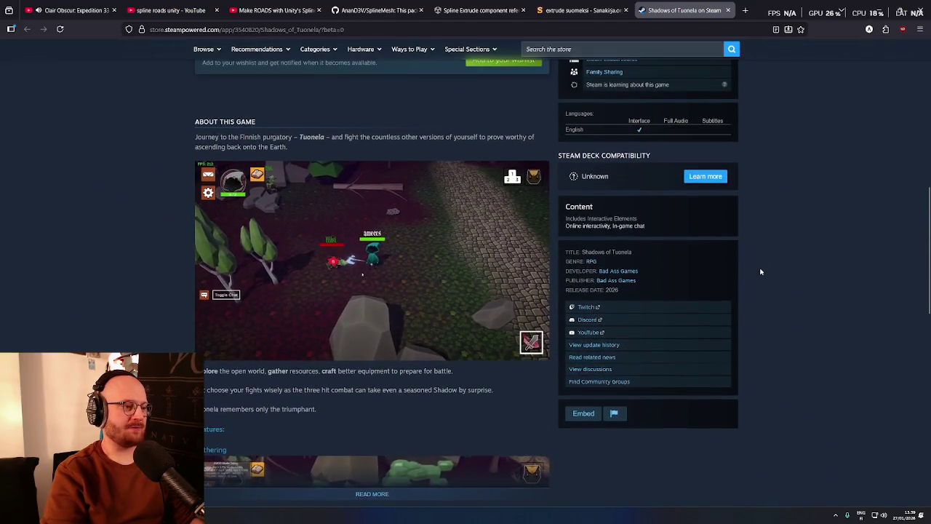
scroll(129, 288, down, 1)
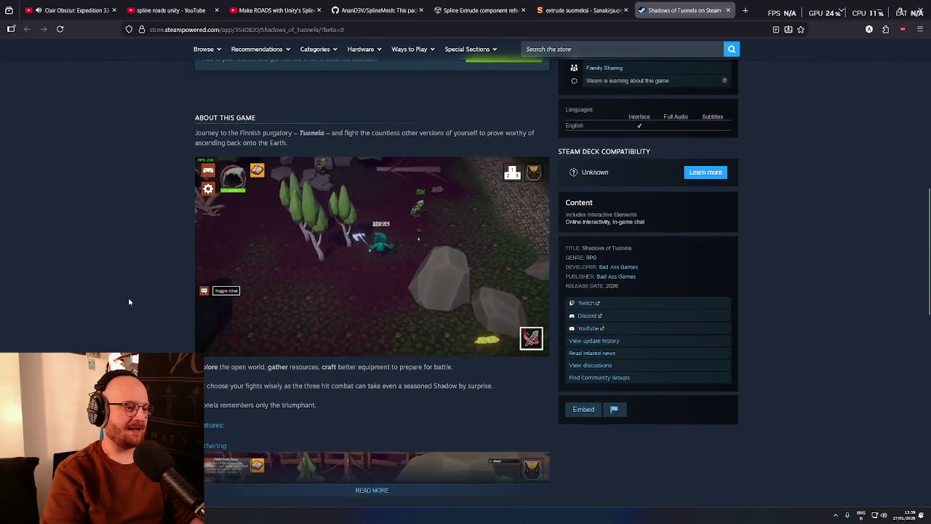
middle_click(128, 302)
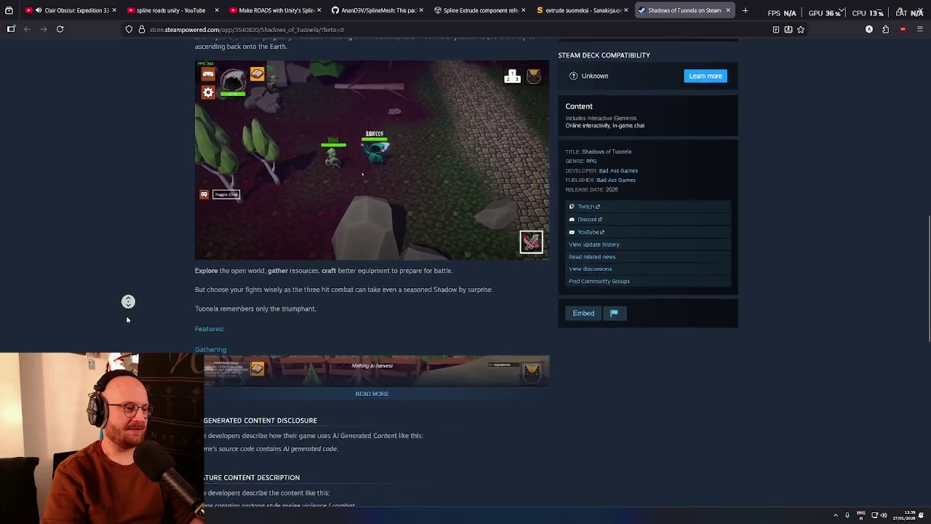
click(211, 323)
Expand the full game description, then minimize the browser to bring Unity back
click(371, 305)
scroll(133, 312, down, 5)
middle_click(133, 310)
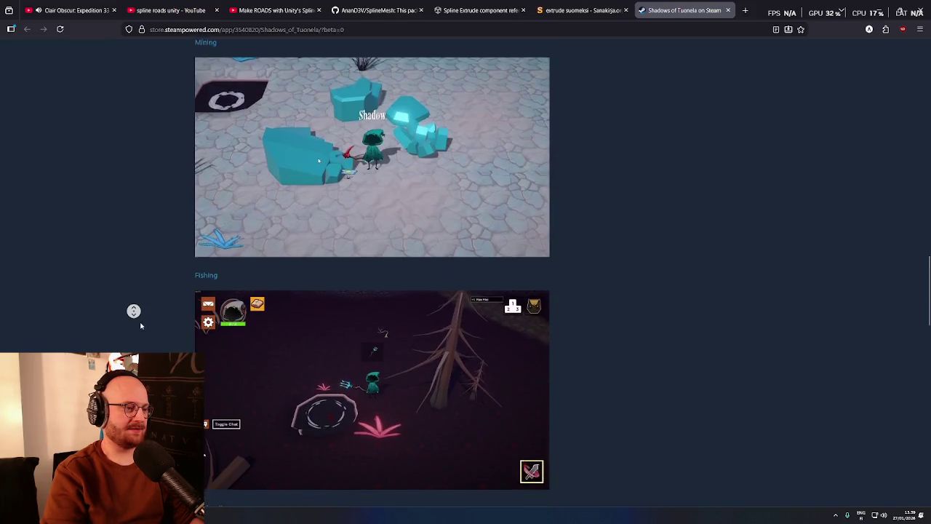
middle_click(141, 326)
middle_click(141, 326)
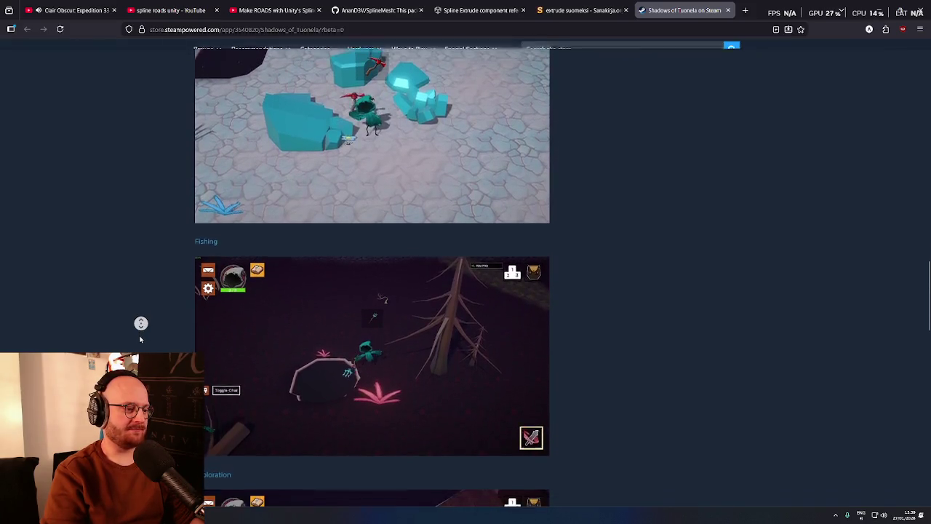
middle_click(140, 339)
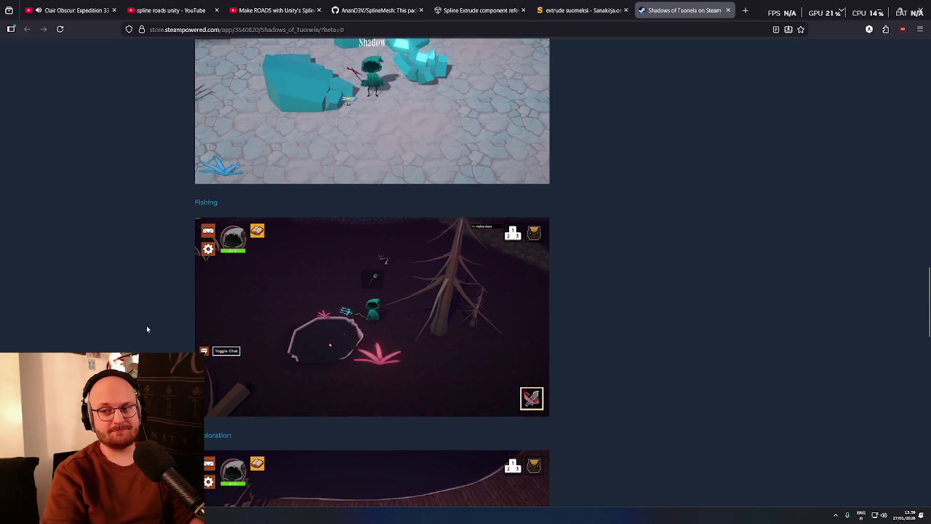
middle_click(145, 328)
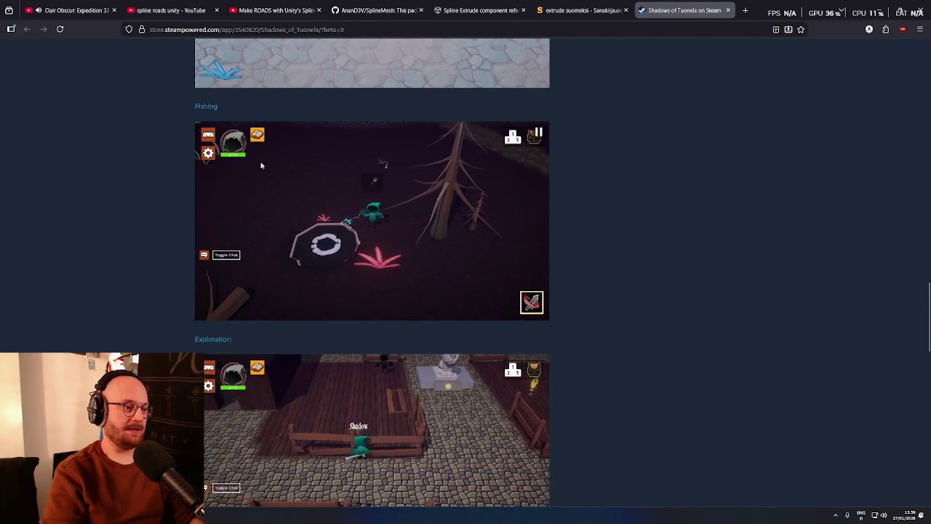
middle_click(124, 276)
middle_click(152, 317)
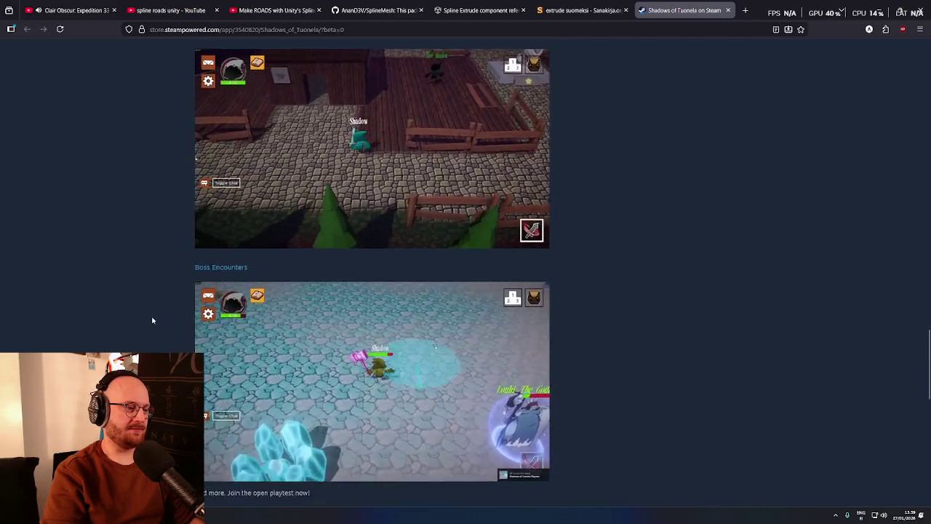
middle_click(154, 331)
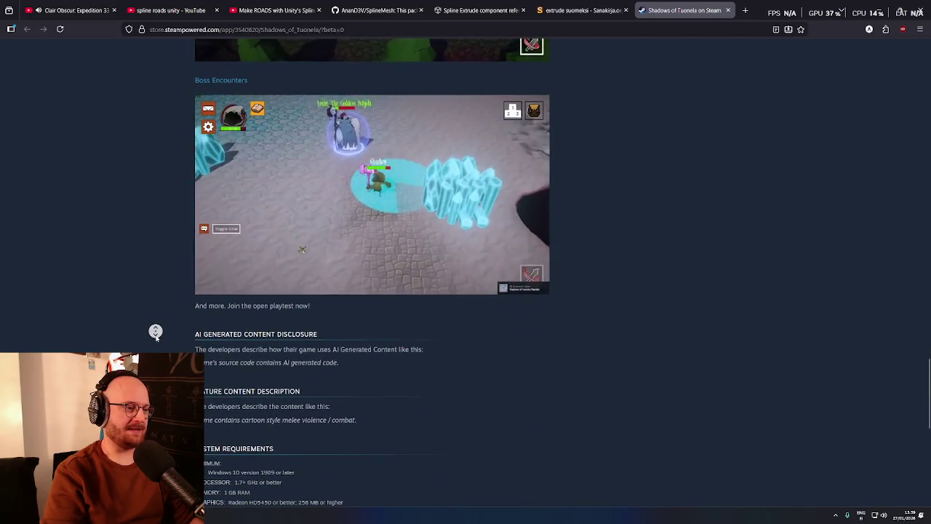
scroll(267, 311, up, 15)
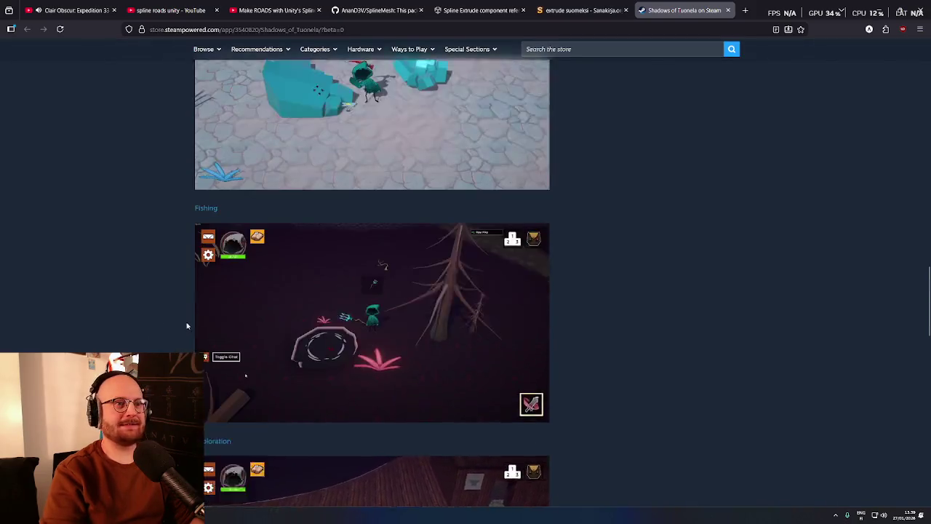
scroll(268, 311, up, 20)
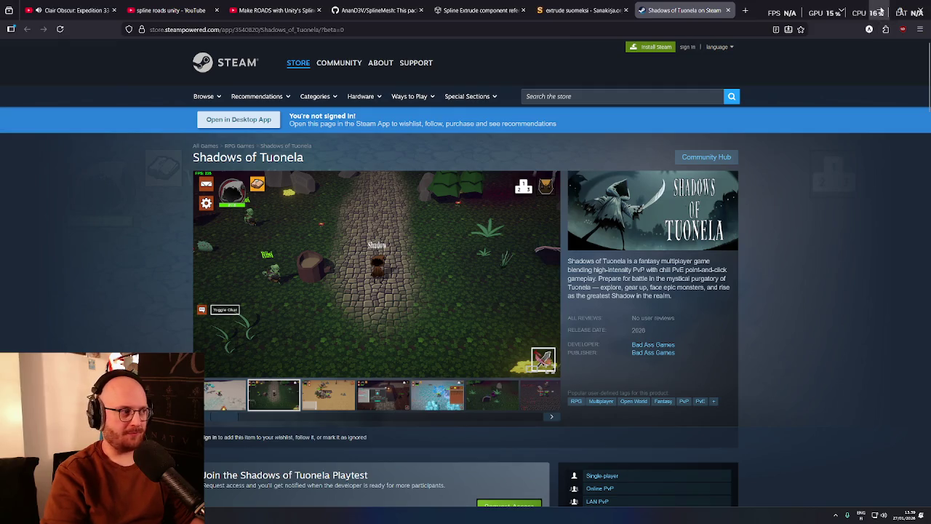
click(880, 12)
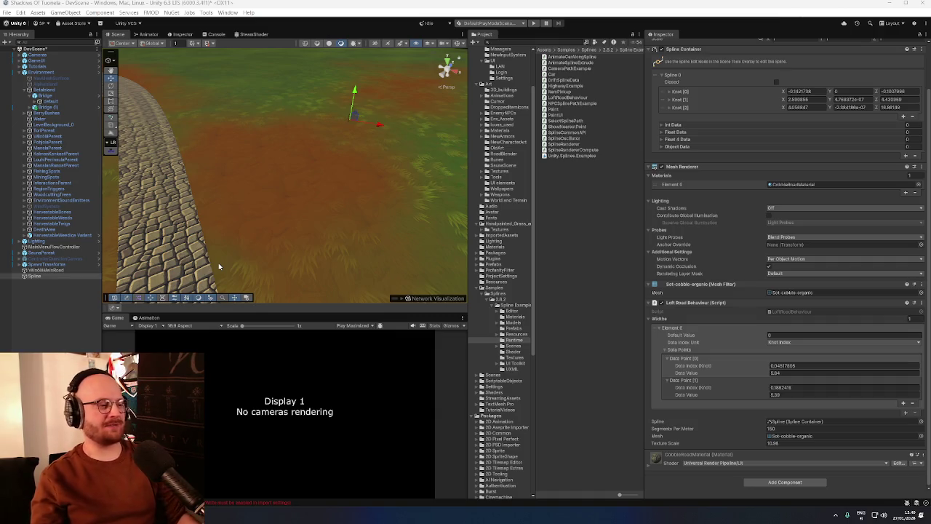
drag(188, 149, 274, 144)
drag(380, 172, 400, 174)
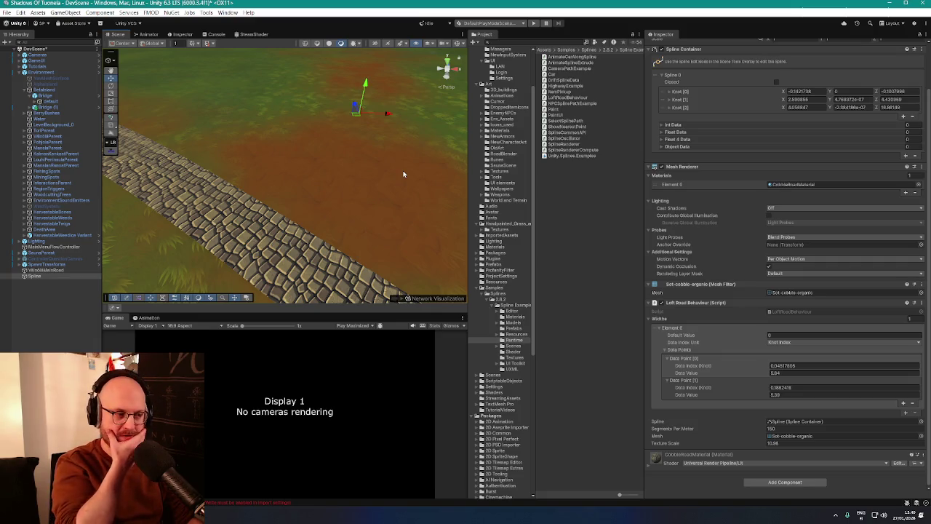
mouse_move(401, 171)
mouse_down()
mouse_move(209, 157)
mouse_move(239, 216)
mouse_move(280, 222)
mouse_up()
scroll(717, 333, down, 1)
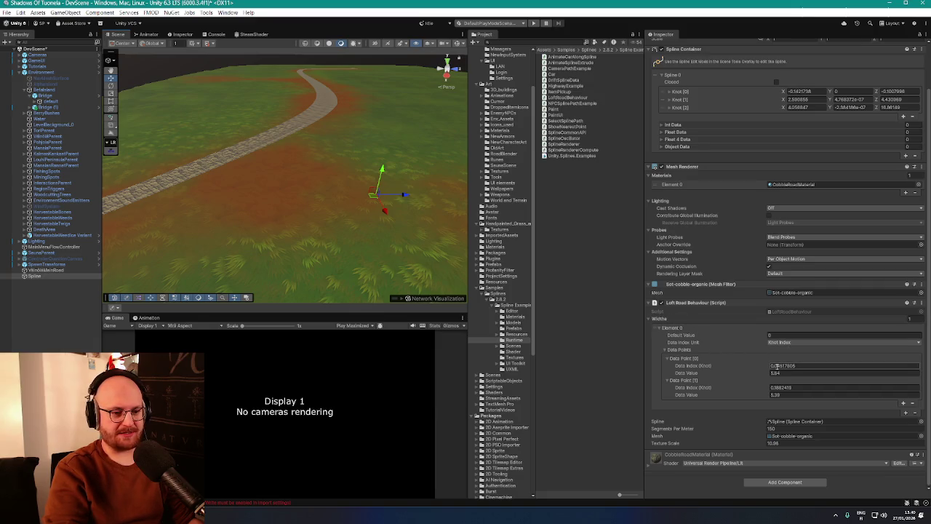
Move the second width point to knot 2.4, narrow widths to about 0.86 and 1.32, set Segments Per Meter 84
drag(729, 366, 752, 368)
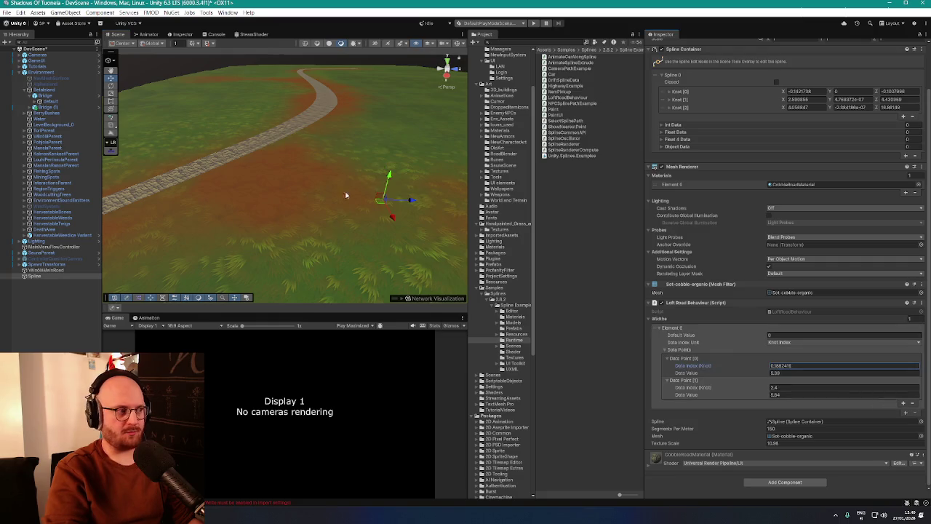
mouse_move(284, 172)
mouse_down()
mouse_move(283, 199)
mouse_move(401, 177)
mouse_move(368, 175)
mouse_move(332, 183)
mouse_move(414, 193)
mouse_move(307, 175)
mouse_move(276, 142)
mouse_up()
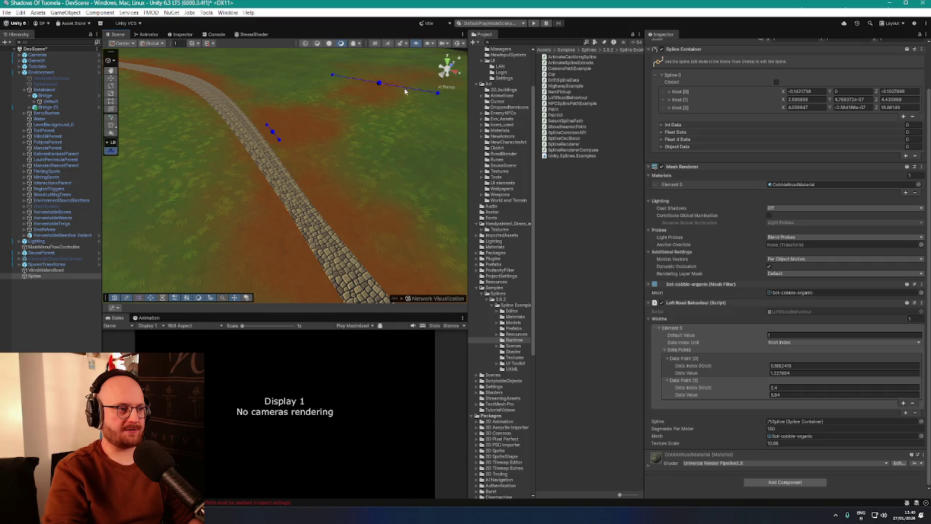
scroll(438, 94, up, 5)
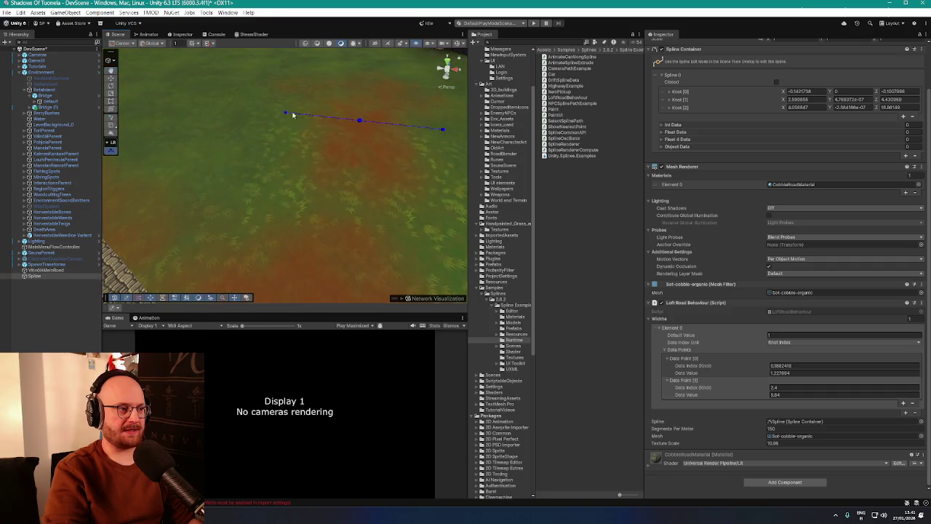
drag(290, 115, 341, 121)
scroll(357, 141, down, 3)
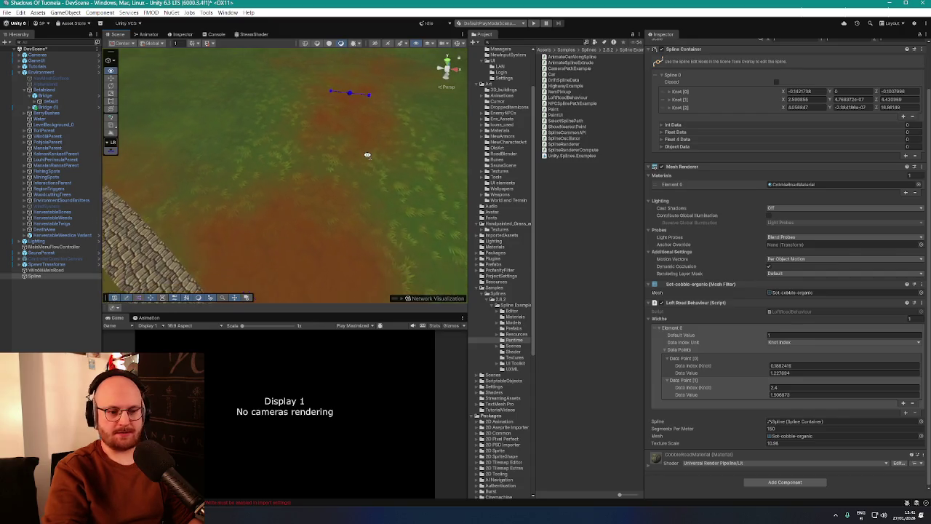
mouse_move(430, 254)
mouse_down()
mouse_move(322, 243)
mouse_move(404, 154)
mouse_up()
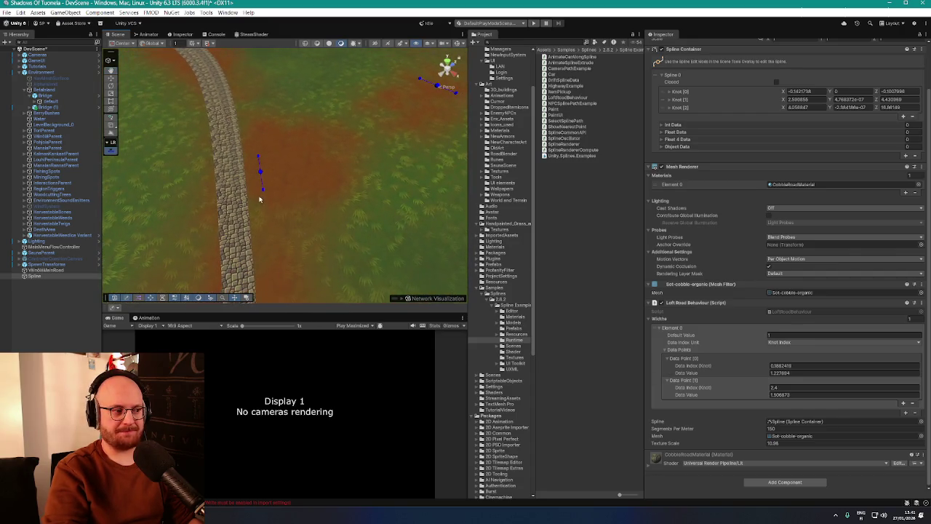
mouse_move(264, 193)
mouse_down()
mouse_move(262, 185)
mouse_move(386, 131)
mouse_move(362, 112)
mouse_up()
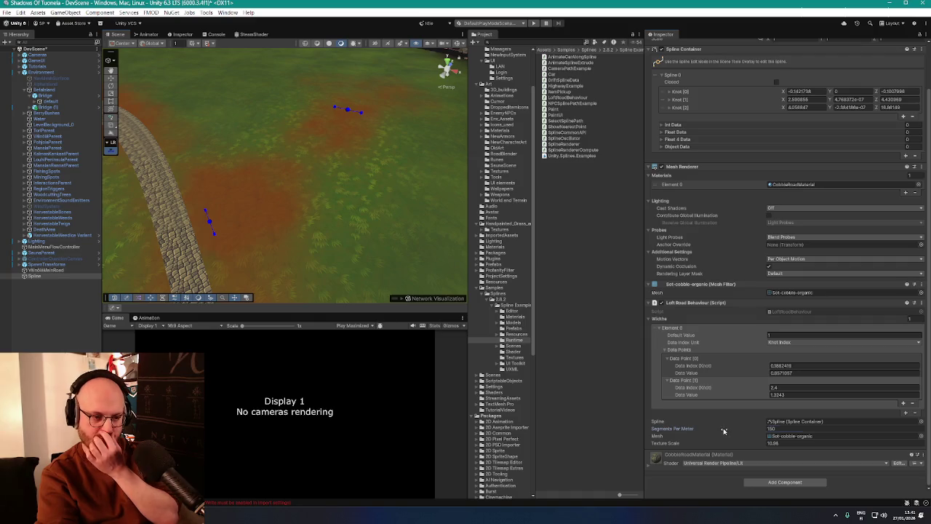
mouse_move(723, 430)
mouse_down()
mouse_move(699, 435)
mouse_move(733, 437)
mouse_up()
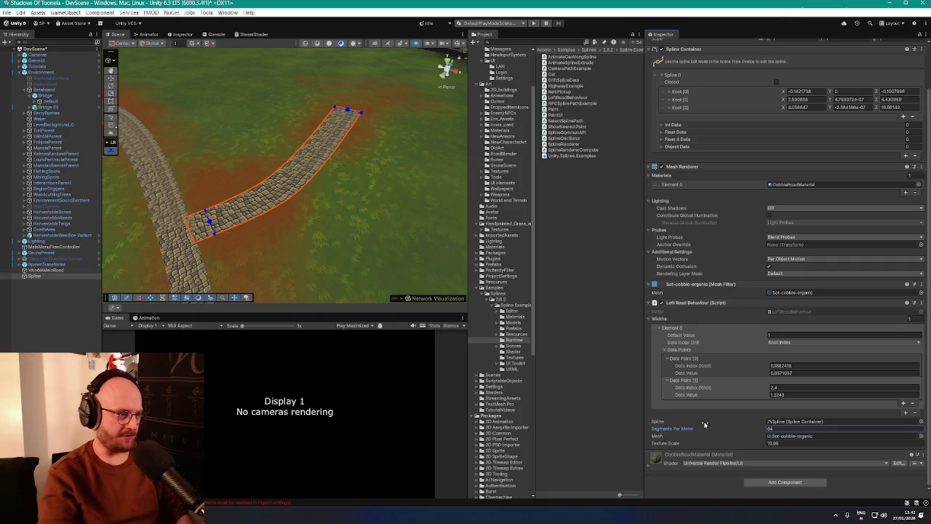
Lower Segments Per Meter to 61 and drag the road widths in to about 0.52 and 0.80
mouse_move(312, 197)
mouse_down()
mouse_move(275, 180)
mouse_move(328, 241)
mouse_move(322, 225)
mouse_move(387, 211)
mouse_move(415, 220)
mouse_move(298, 197)
mouse_move(273, 214)
mouse_move(291, 208)
mouse_move(253, 194)
mouse_up()
drag(750, 425, 740, 434)
drag(298, 225, 327, 200)
drag(327, 139, 327, 144)
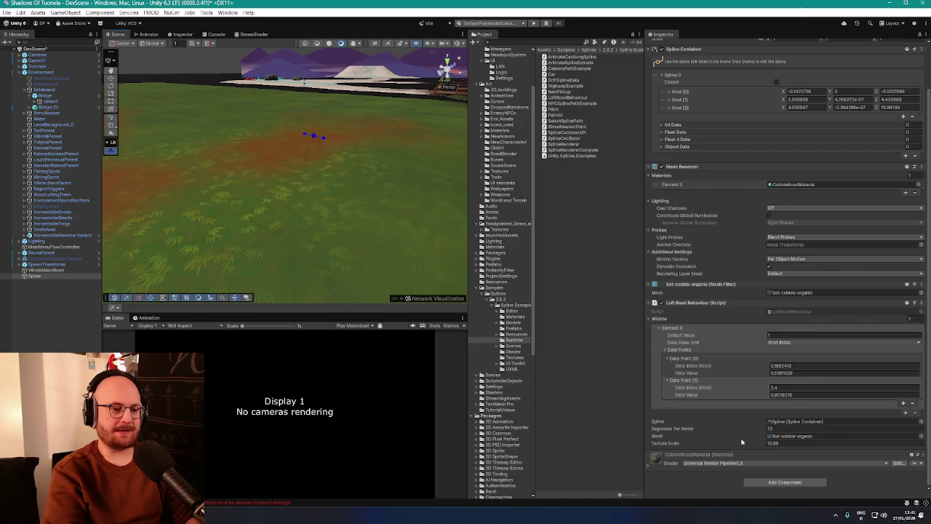
drag(744, 429, 739, 434)
mouse_move(277, 219)
mouse_down()
mouse_move(234, 234)
mouse_move(381, 249)
mouse_move(249, 230)
mouse_move(191, 239)
mouse_move(417, 257)
mouse_move(317, 245)
mouse_up()
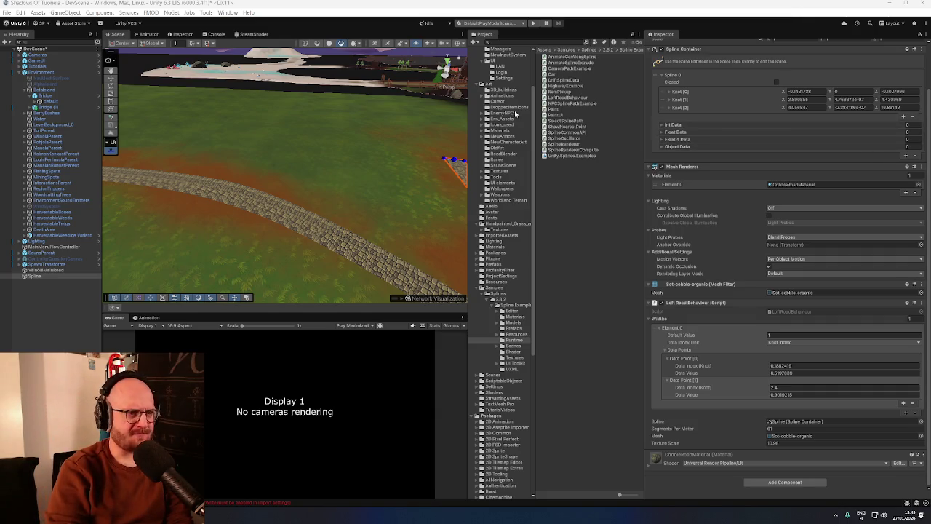
key(f)
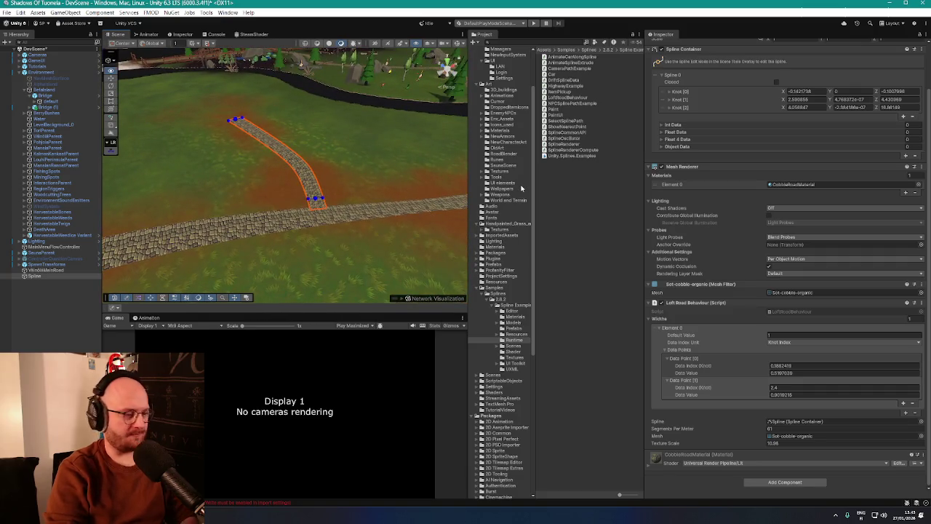
mouse_move(436, 182)
mouse_down()
mouse_move(466, 179)
mouse_move(451, 179)
mouse_up()
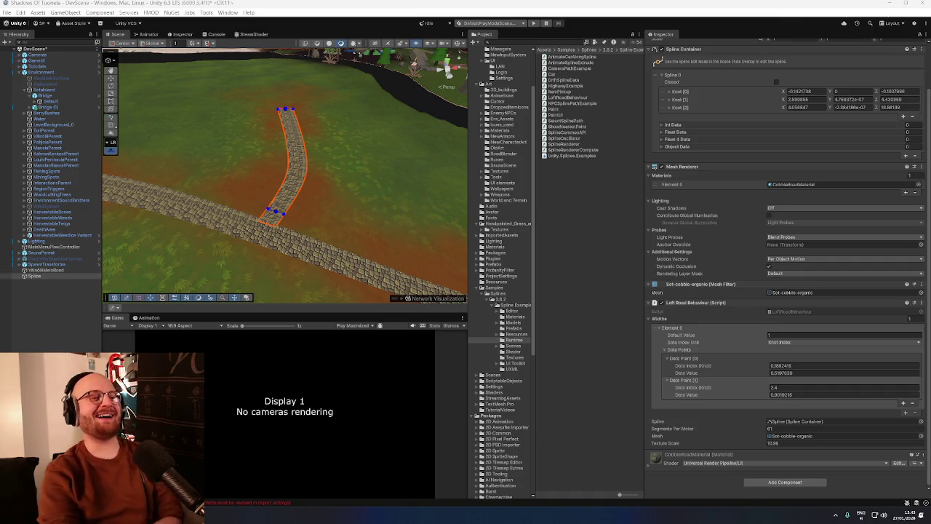
mouse_move(495, 269)
mouse_down()
mouse_move(371, 239)
mouse_move(312, 249)
mouse_move(305, 272)
mouse_move(243, 233)
mouse_move(318, 245)
mouse_move(288, 232)
mouse_move(291, 211)
mouse_move(308, 220)
mouse_move(280, 214)
mouse_move(218, 227)
mouse_move(243, 211)
mouse_move(414, 218)
mouse_up()
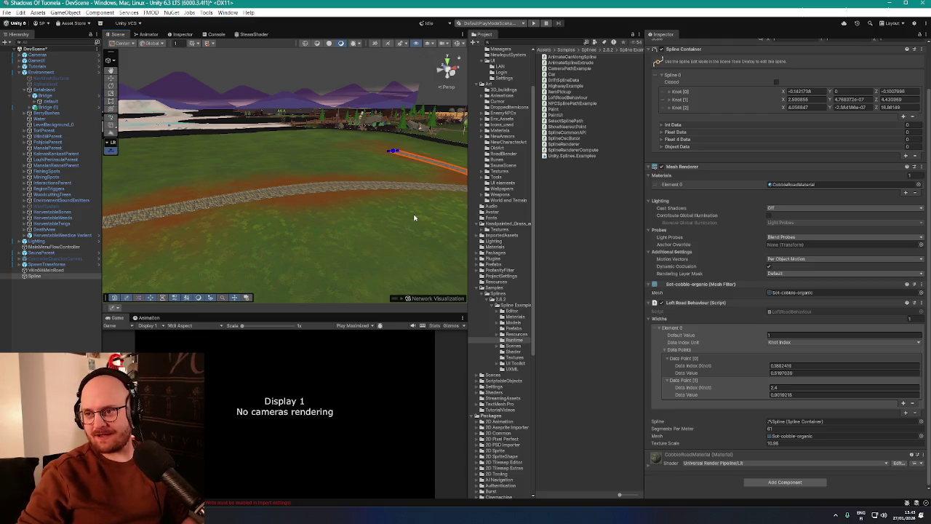
mouse_move(414, 218)
mouse_down()
mouse_move(440, 225)
mouse_move(376, 249)
mouse_up()
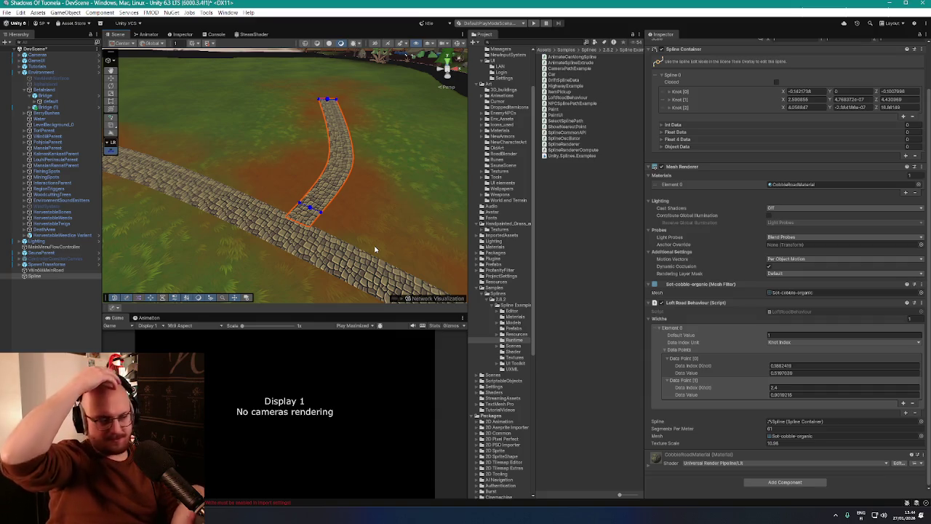
mouse_move(372, 244)
mouse_down()
mouse_move(381, 240)
mouse_move(322, 225)
mouse_move(243, 235)
mouse_move(281, 236)
mouse_up()
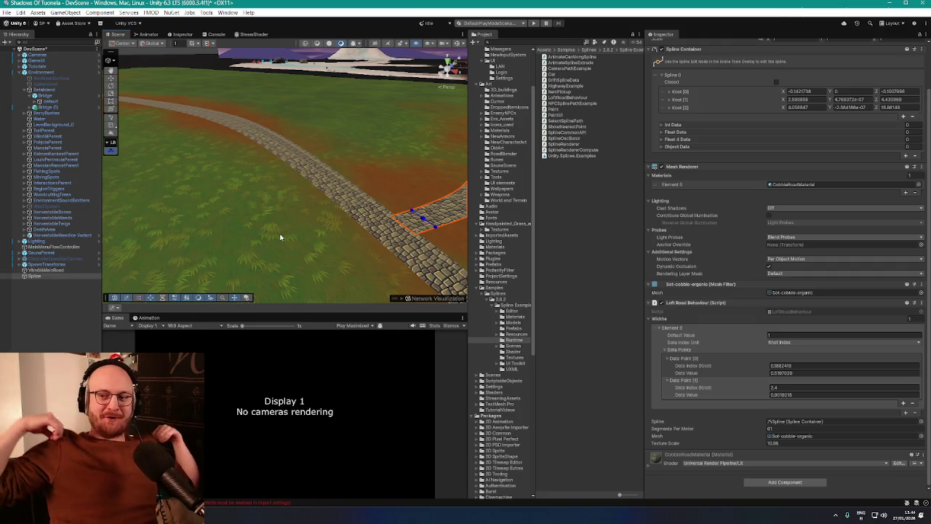
mouse_move(281, 237)
mouse_down()
mouse_move(308, 208)
mouse_move(320, 210)
mouse_move(271, 199)
mouse_move(254, 179)
mouse_move(286, 201)
mouse_move(391, 206)
mouse_move(378, 202)
mouse_up()
key(f)
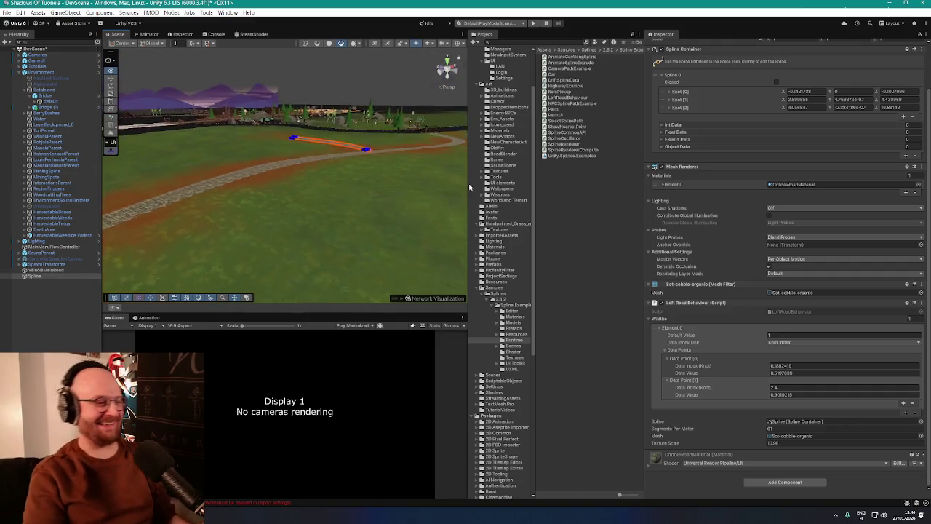
mouse_move(407, 181)
mouse_down()
mouse_move(393, 226)
mouse_move(183, 220)
mouse_up()
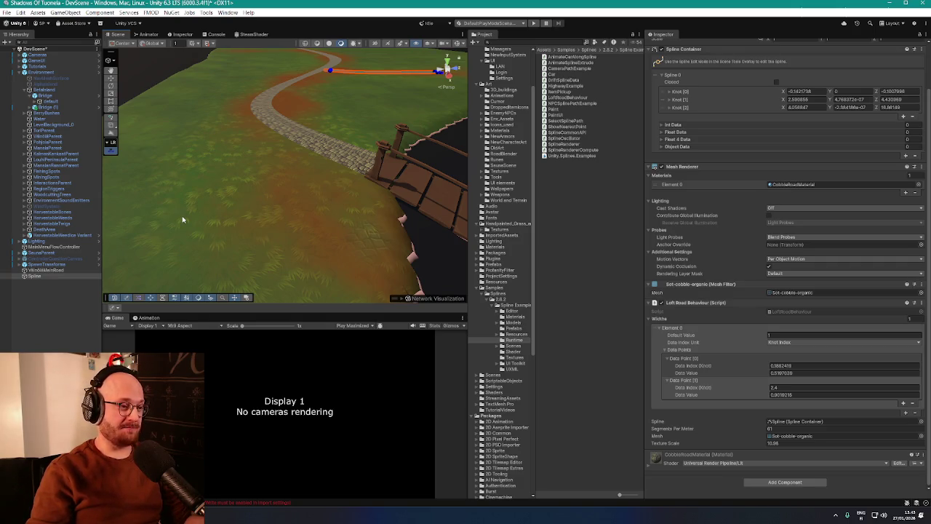
mouse_move(228, 208)
mouse_down()
mouse_move(259, 191)
mouse_move(361, 208)
mouse_move(342, 179)
mouse_move(328, 179)
mouse_move(376, 221)
mouse_move(403, 191)
mouse_move(308, 181)
mouse_move(517, 183)
mouse_move(440, 177)
mouse_move(370, 183)
mouse_move(439, 189)
mouse_move(333, 187)
mouse_up()
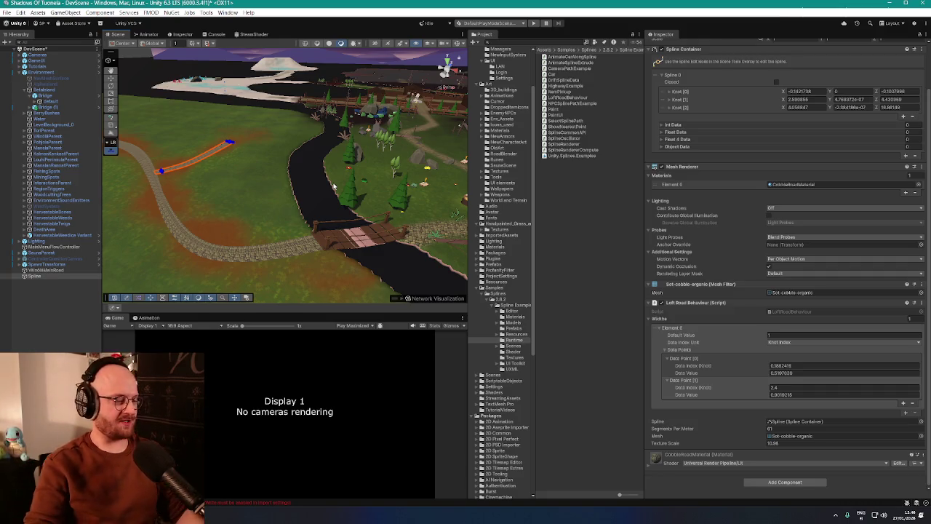
mouse_move(334, 187)
mouse_down()
mouse_move(331, 160)
mouse_move(289, 167)
mouse_move(265, 153)
mouse_move(359, 153)
mouse_move(318, 181)
mouse_move(254, 162)
mouse_move(290, 155)
mouse_move(322, 169)
mouse_up()
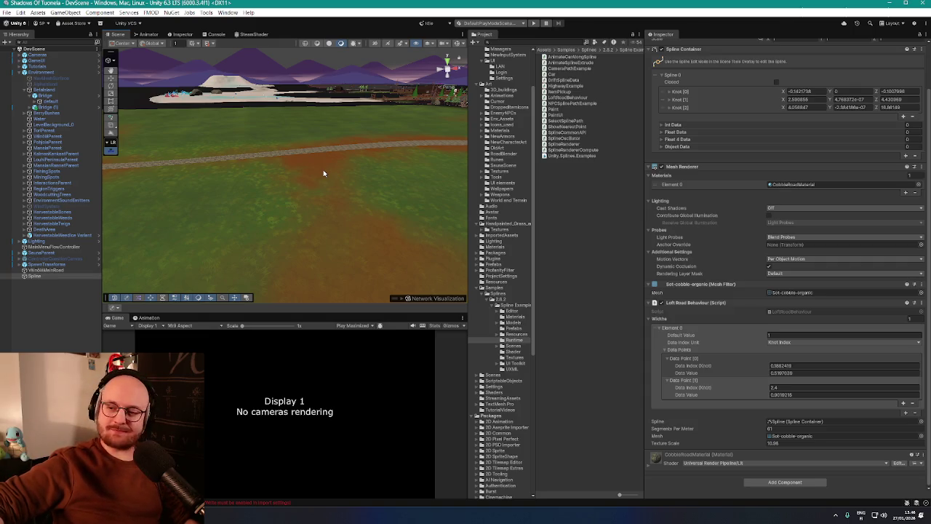
mouse_move(323, 174)
mouse_down()
mouse_move(276, 142)
mouse_move(352, 157)
mouse_move(320, 168)
mouse_move(327, 186)
mouse_up()
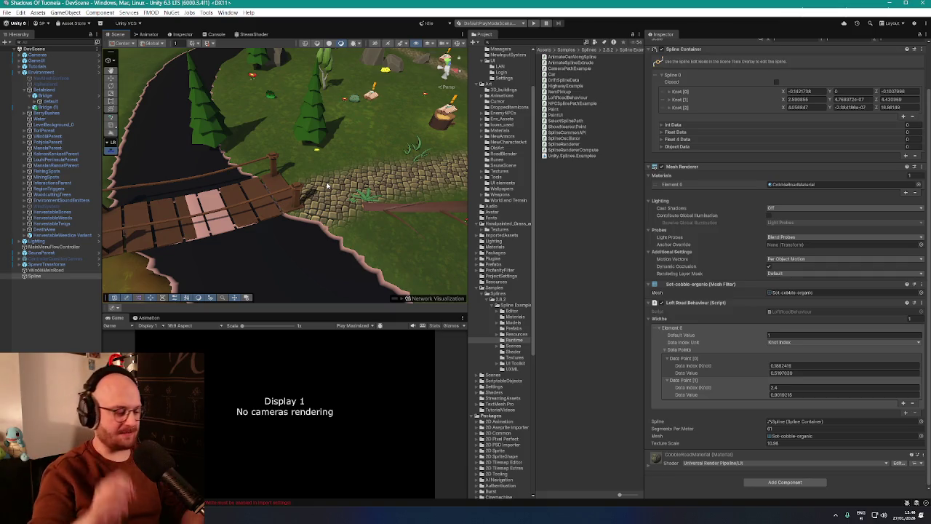
mouse_move(326, 185)
mouse_down()
mouse_move(379, 182)
mouse_move(291, 167)
mouse_up()
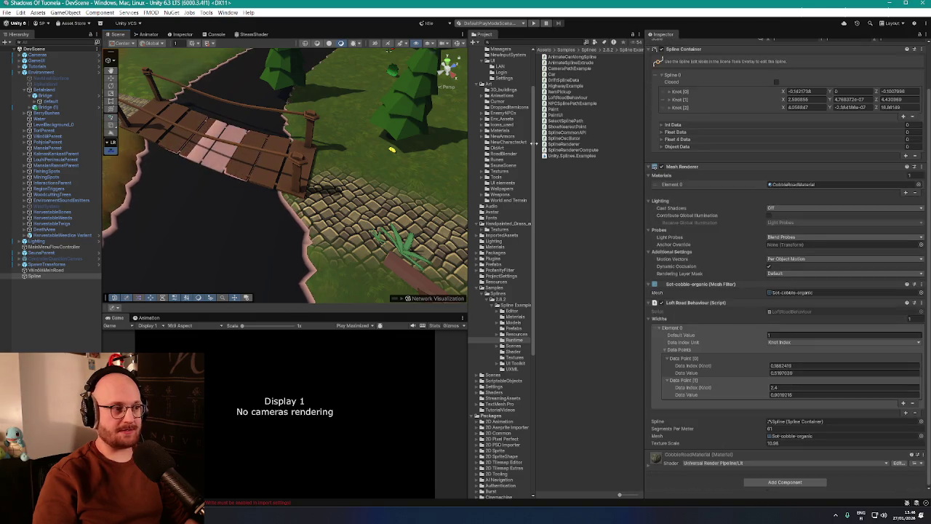
drag(291, 226, 231, 221)
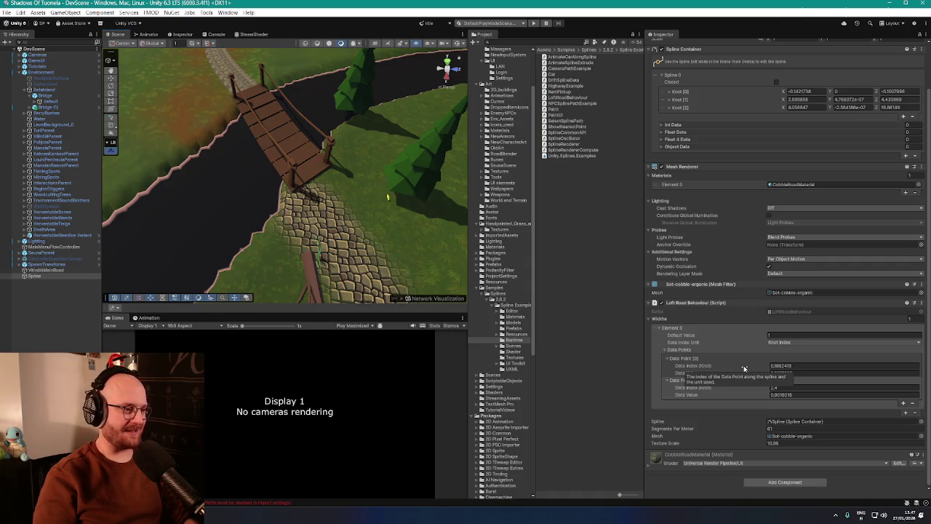
drag(373, 254, 306, 236)
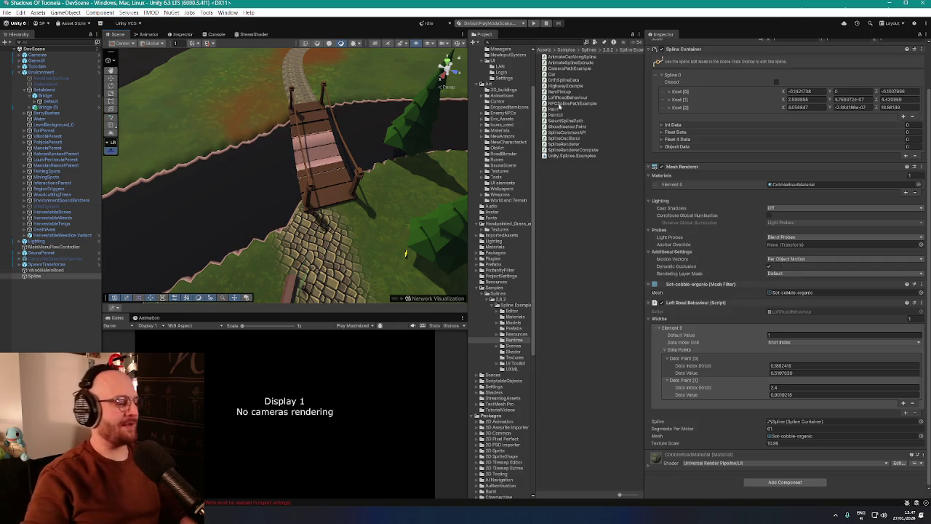
scroll(732, 311, up, 3)
scroll(715, 296, down, 3)
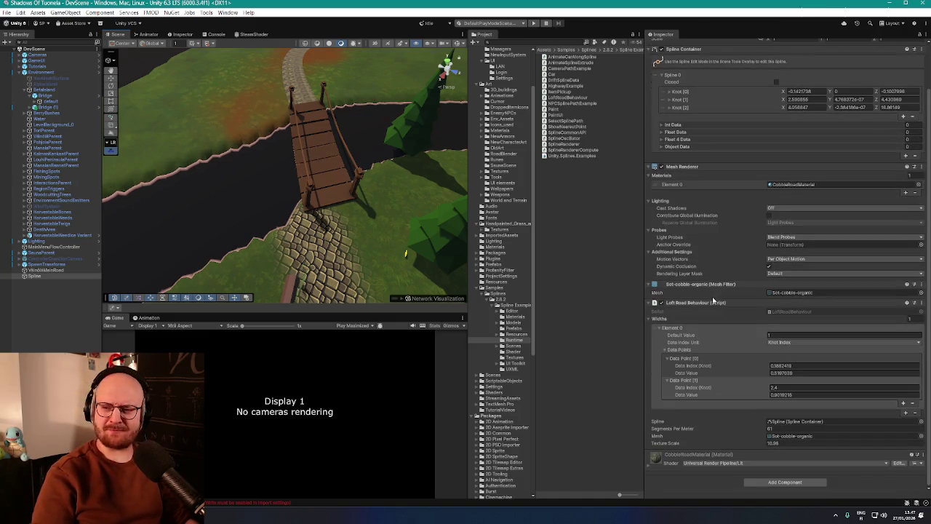
scroll(285, 175, down, 5)
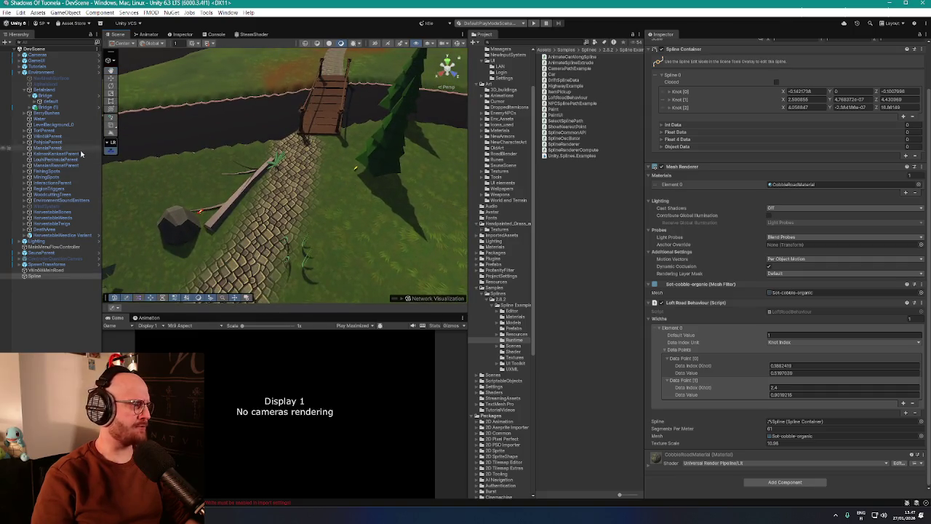
double_click(42, 73)
mouse_move(320, 76)
mouse_down()
mouse_move(262, 104)
mouse_move(257, 97)
mouse_move(435, 152)
mouse_move(414, 132)
mouse_up()
mouse_move(339, 114)
mouse_down()
mouse_move(290, 100)
mouse_move(101, 245)
mouse_up()
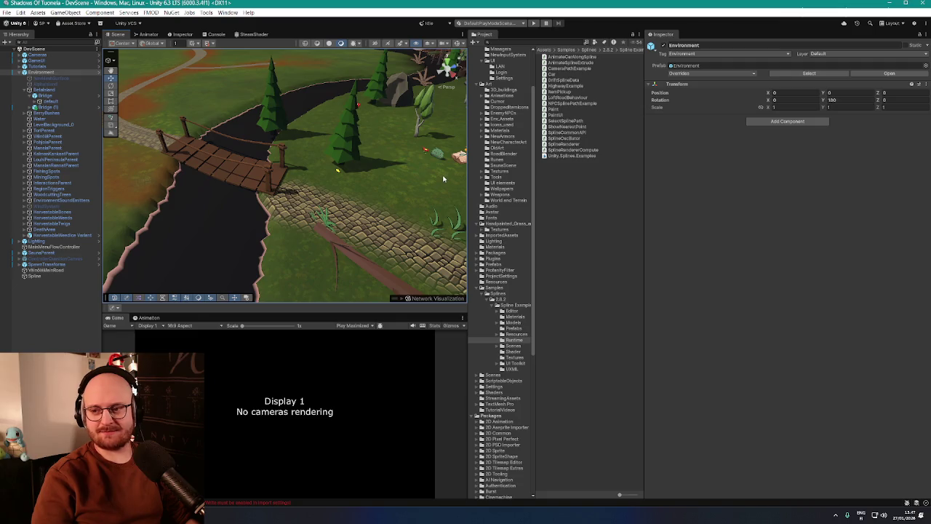
drag(391, 182, 666, 170)
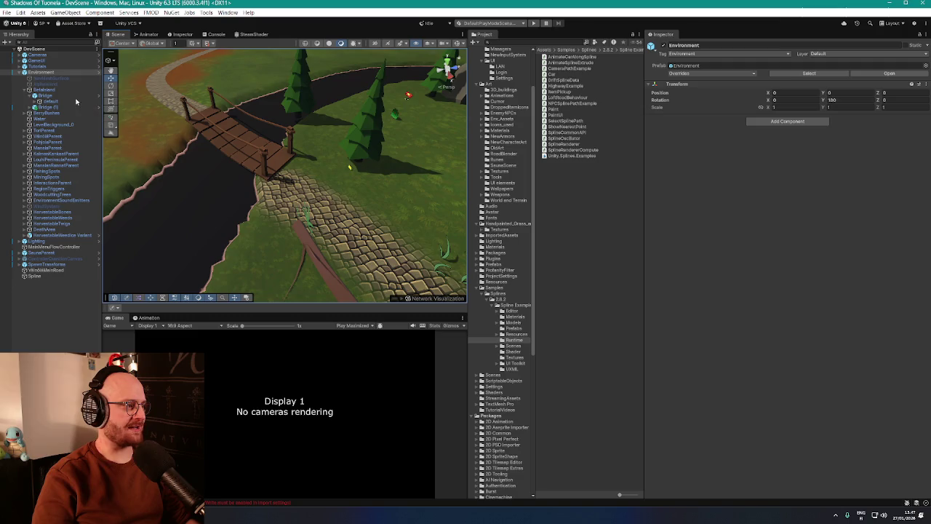
click(52, 90)
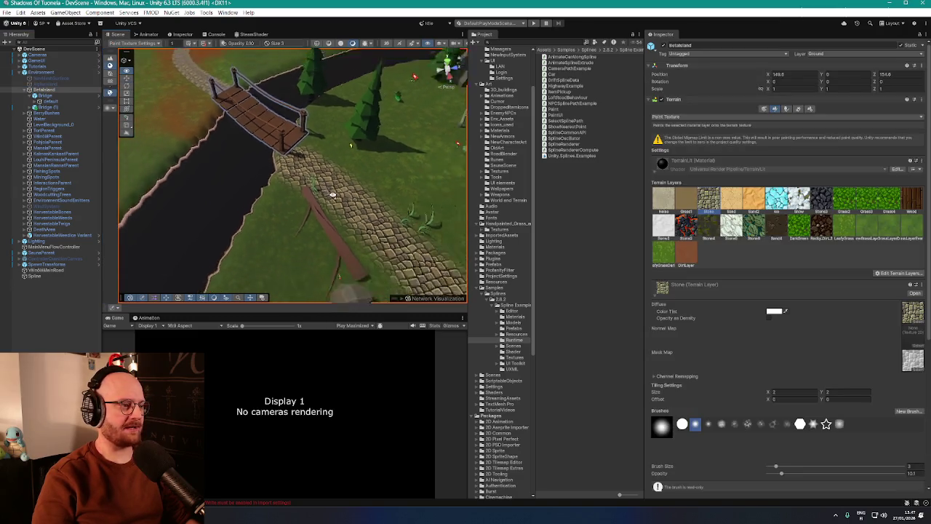
Orbit and fly the view over the bridge, river and the cobblestone path beyond it
mouse_move(323, 206)
mouse_down()
mouse_move(442, 156)
mouse_move(227, 197)
mouse_up()
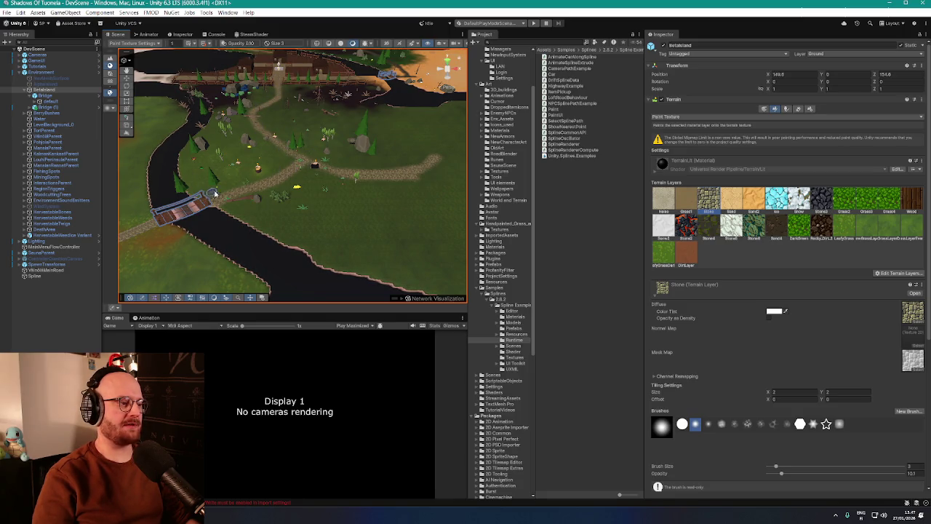
drag(236, 188, 267, 175)
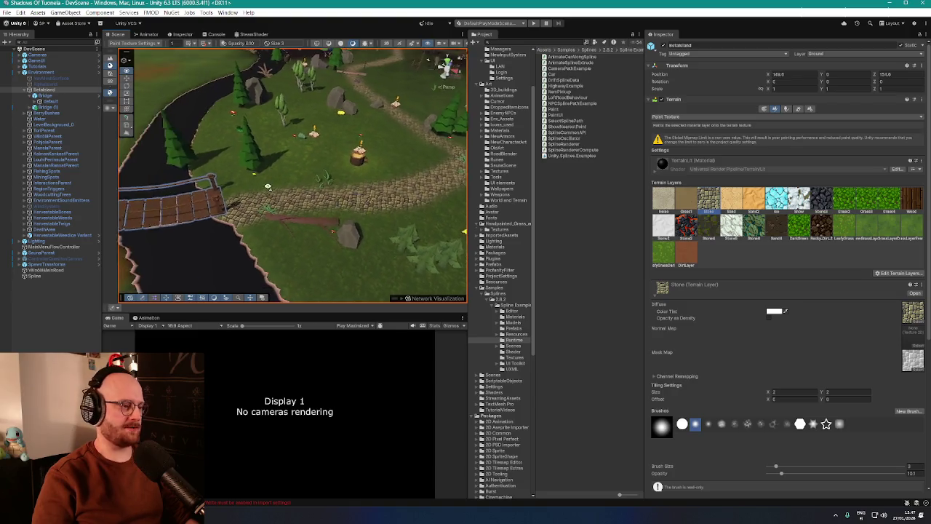
mouse_move(293, 189)
mouse_down()
mouse_move(370, 208)
mouse_move(422, 198)
mouse_move(202, 229)
mouse_move(156, 222)
mouse_move(308, 216)
mouse_move(218, 254)
mouse_move(228, 275)
mouse_move(295, 247)
mouse_move(333, 246)
mouse_move(333, 254)
mouse_move(339, 243)
mouse_move(445, 223)
mouse_move(239, 235)
mouse_move(116, 153)
mouse_up()
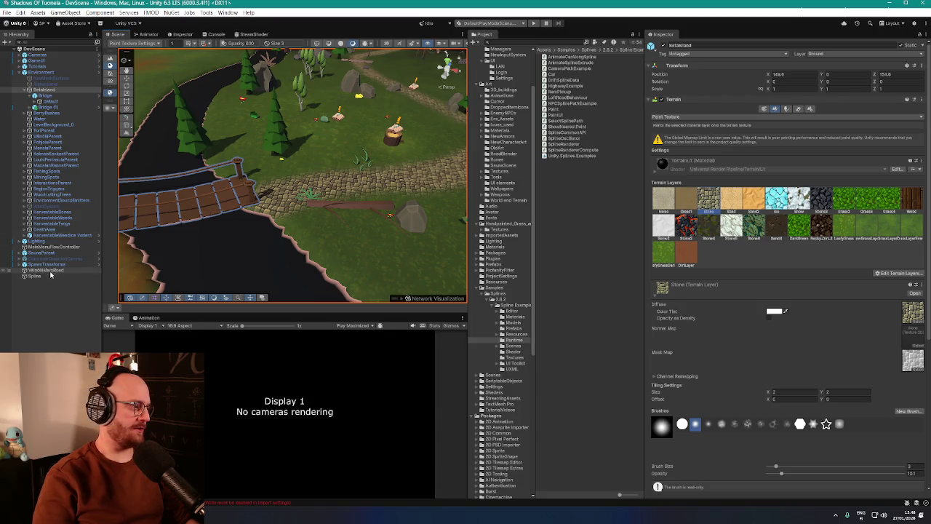
Frame the Spline object in the view and rename it VilnobCraftingStationRoad
double_click(34, 276)
key(f)
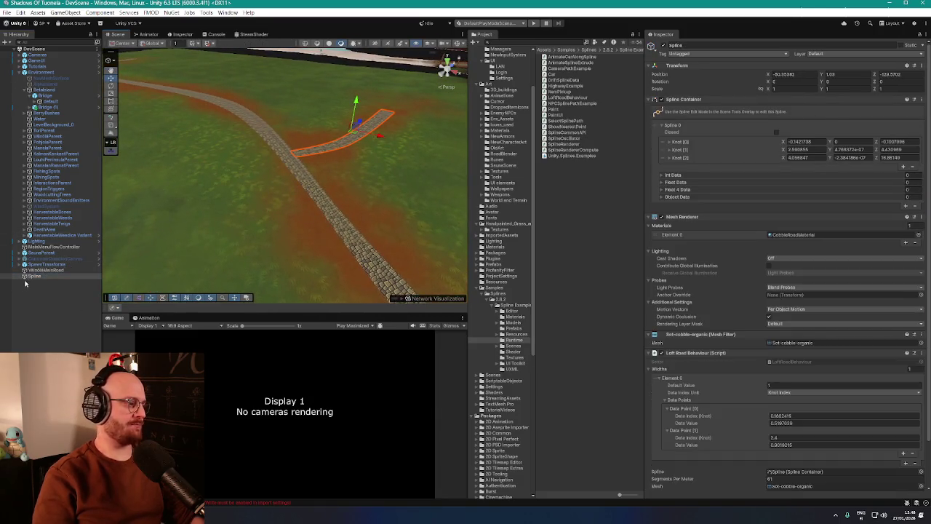
double_click(35, 278)
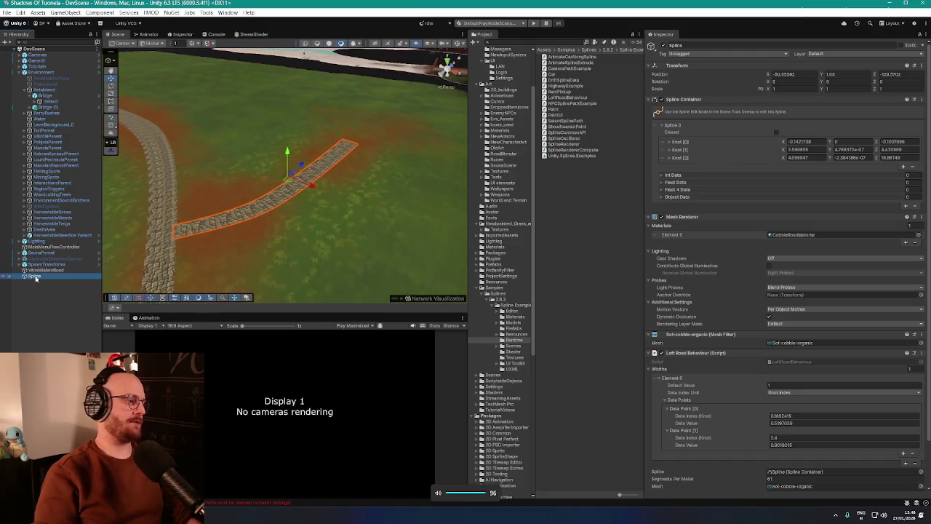
click(35, 277)
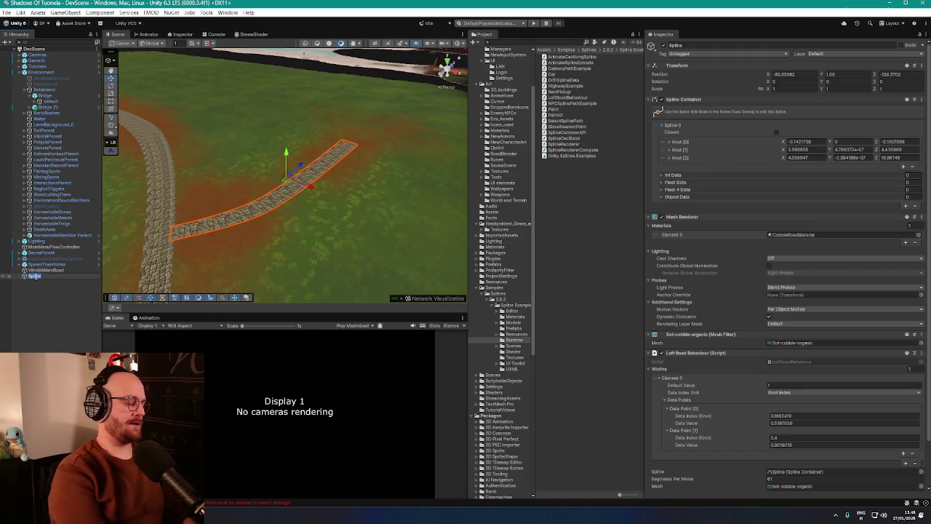
text(VillaCraft)
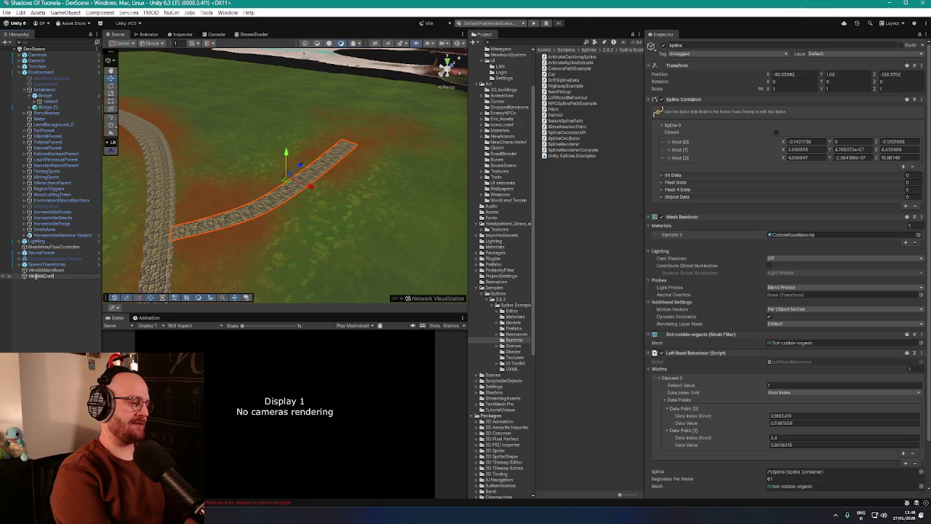
text(oad)
key(Return)
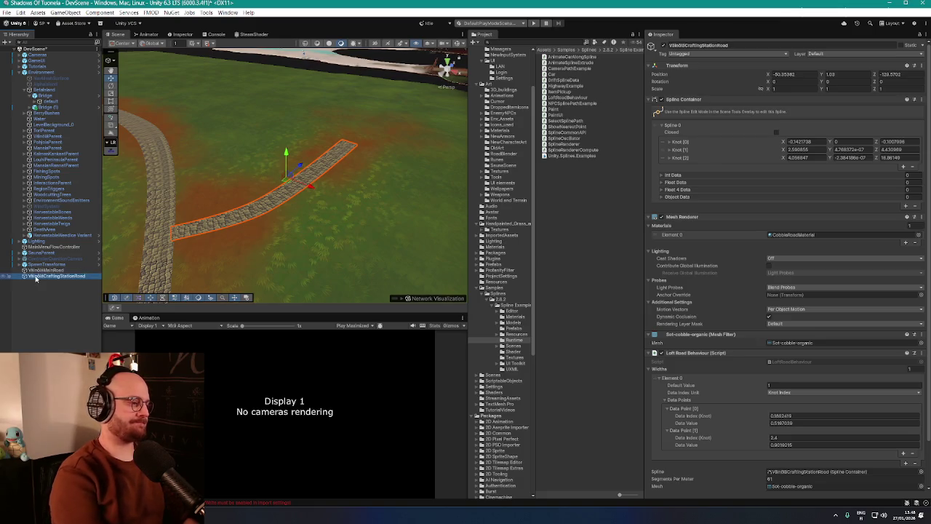
scroll(465, 176, down, 10)
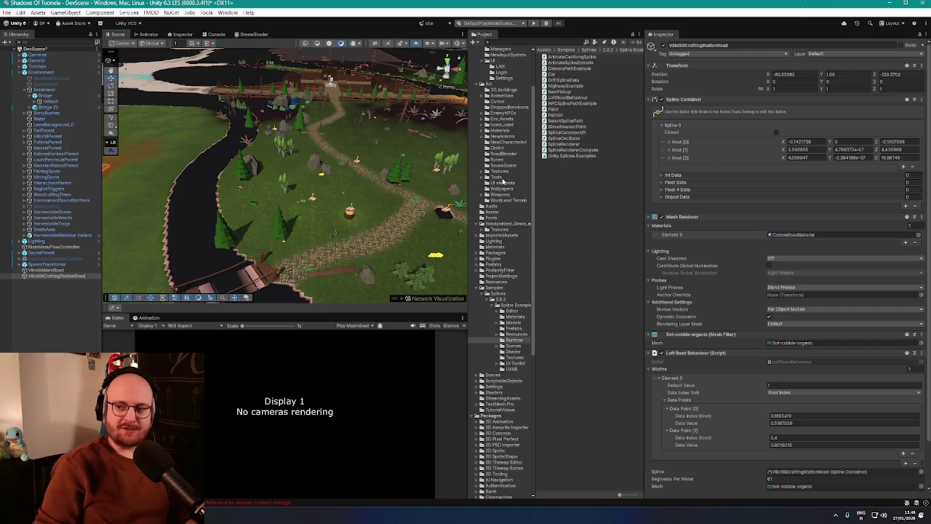
Inspect where the branch road meets the cobble path by the bridge, then select the main road spline
drag(276, 211, 182, 240)
scroll(157, 247, down, 3)
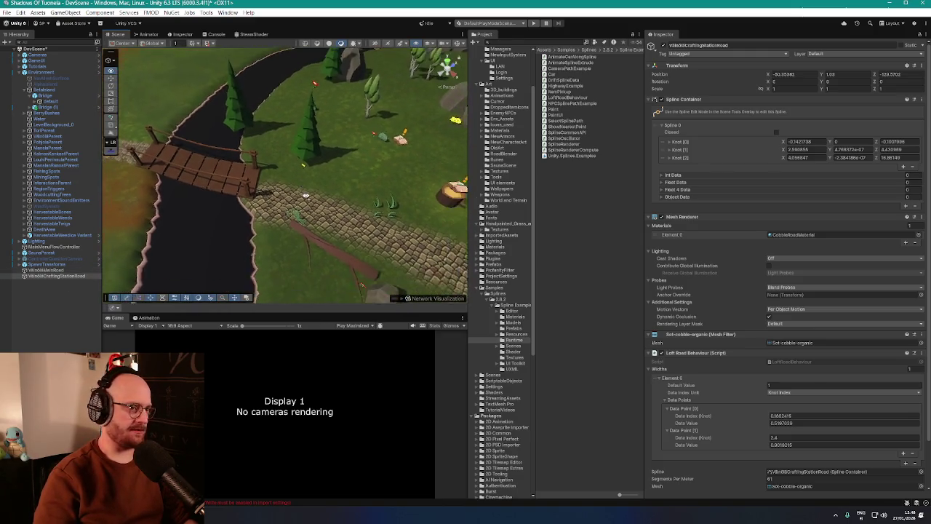
double_click(52, 276)
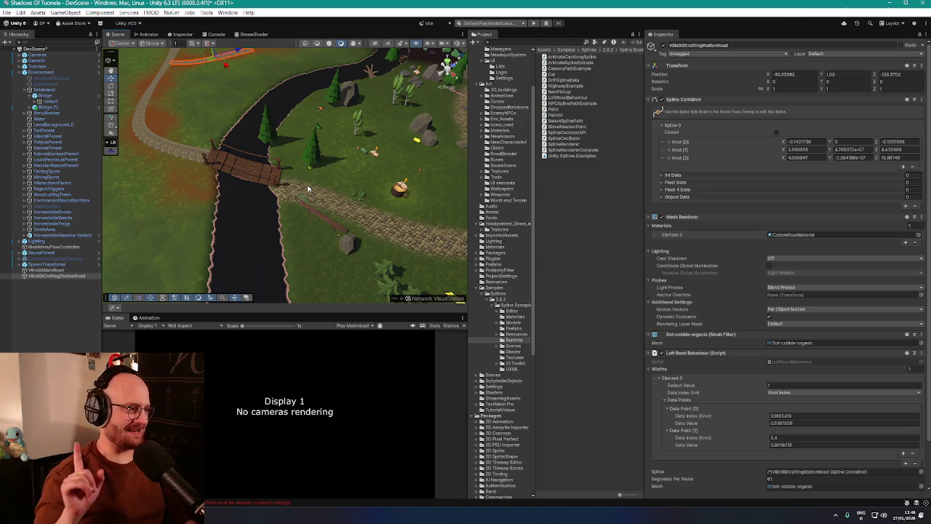
mouse_move(210, 182)
mouse_down()
mouse_move(303, 183)
mouse_move(287, 175)
mouse_up()
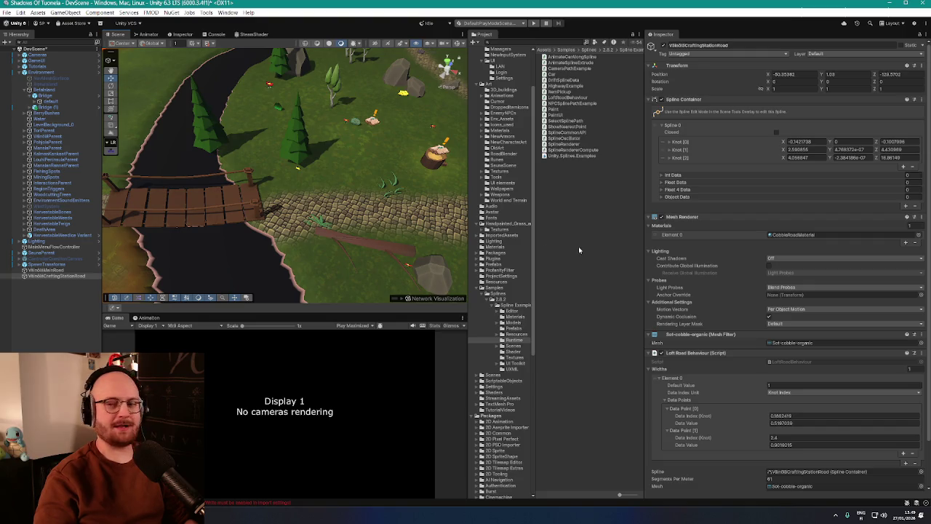
mouse_move(306, 189)
mouse_down()
mouse_move(316, 209)
mouse_move(328, 209)
mouse_up()
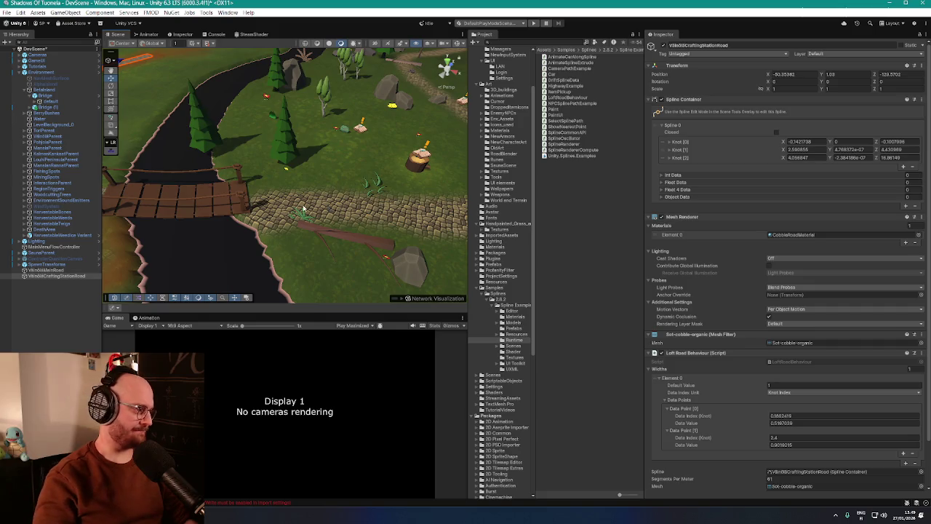
drag(313, 207, 437, 196)
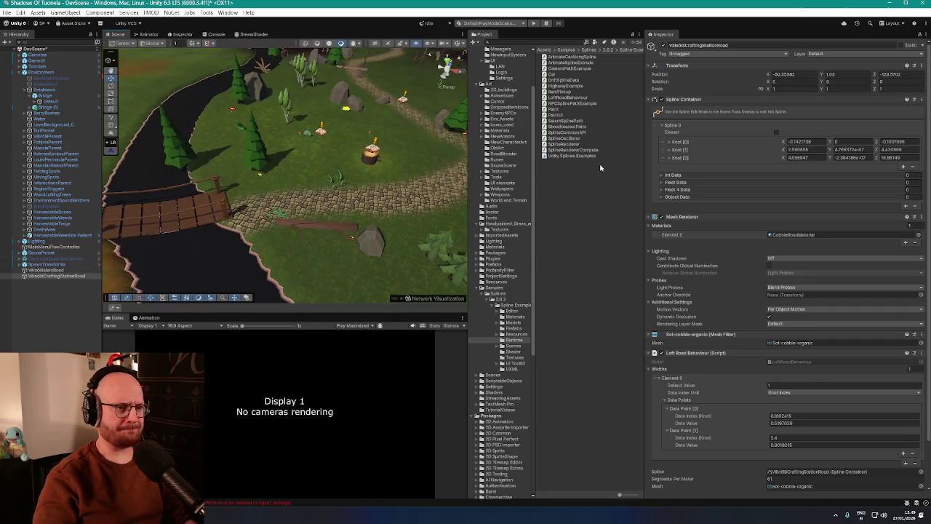
scroll(709, 276, down, 1)
scroll(710, 276, up, 1)
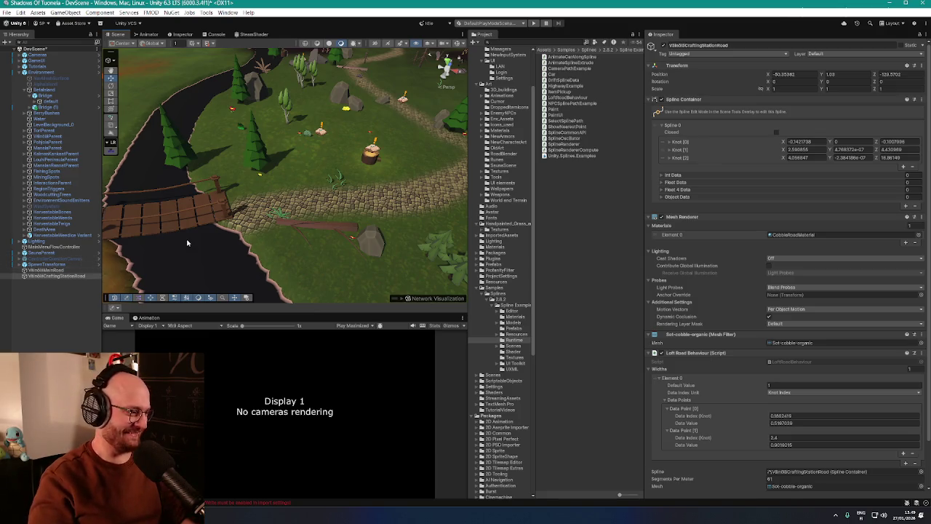
click(46, 266)
click(46, 270)
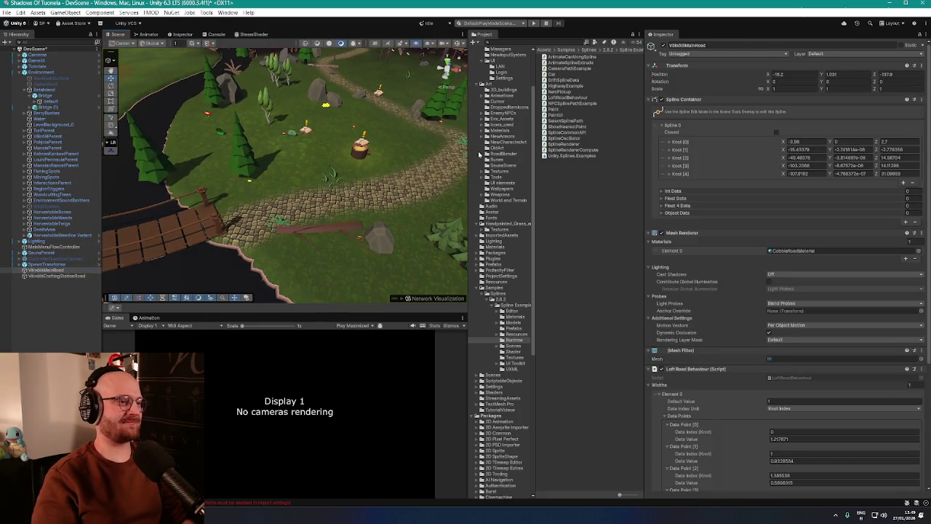
With Spline > Draw Splines Tool, place four knots from the bridge up the dirt path
right_click(38, 280)
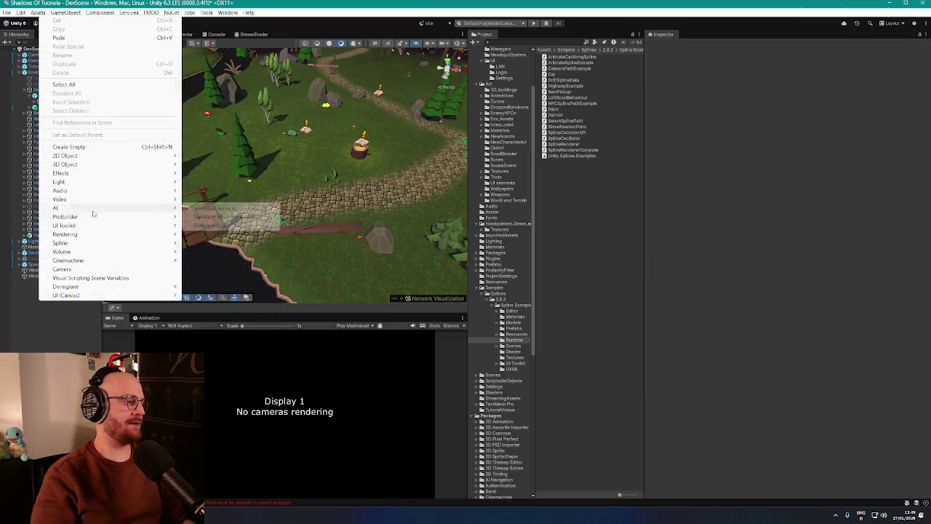
mouse_move(75, 193)
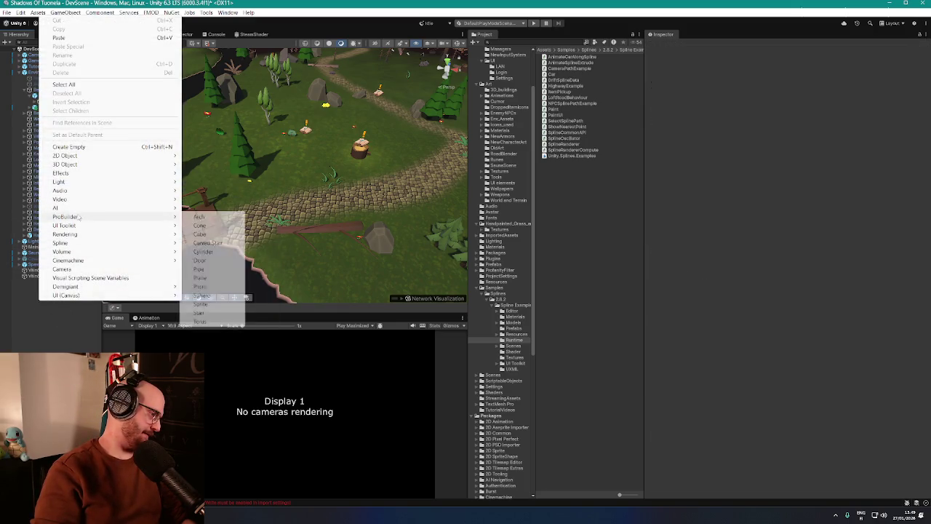
mouse_move(75, 243)
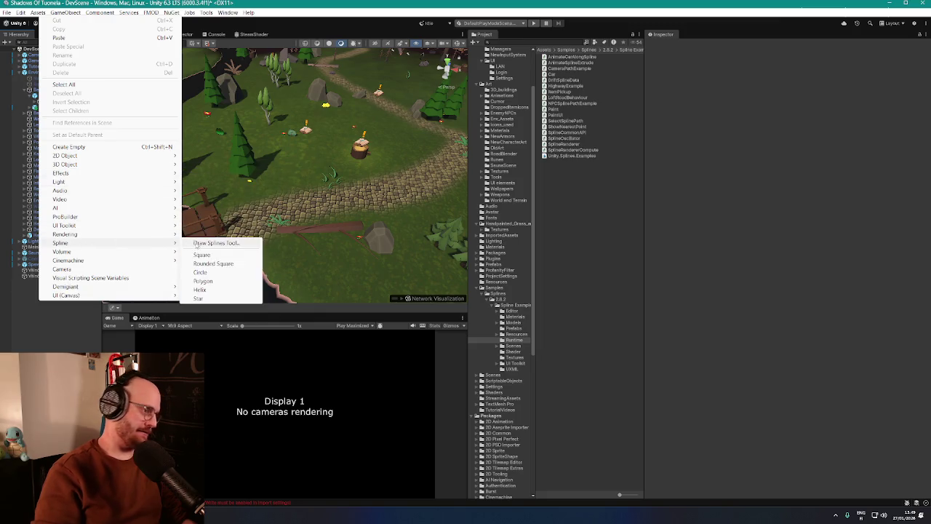
click(208, 244)
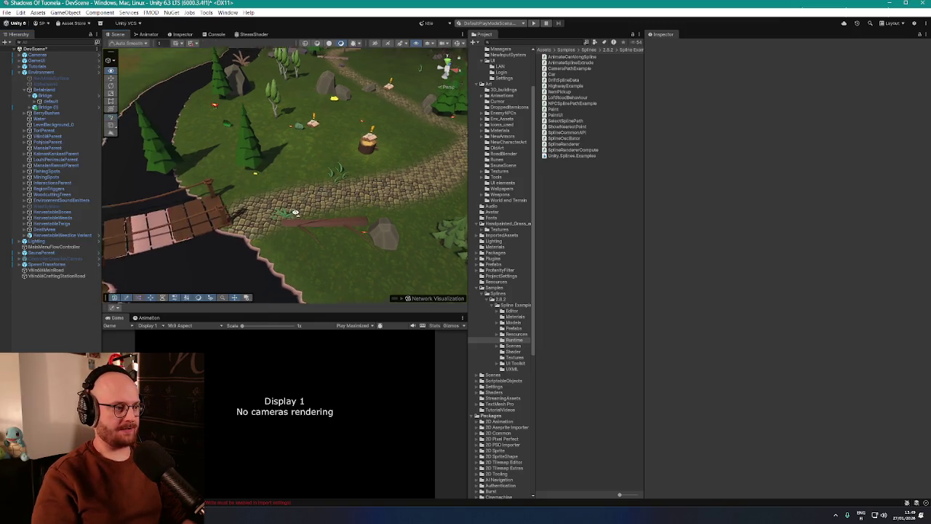
drag(439, 217, 378, 225)
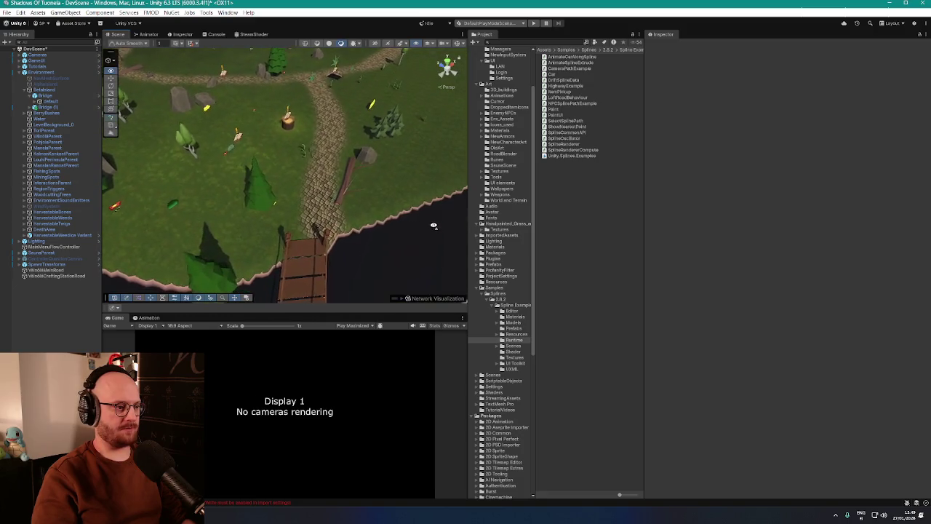
click(306, 250)
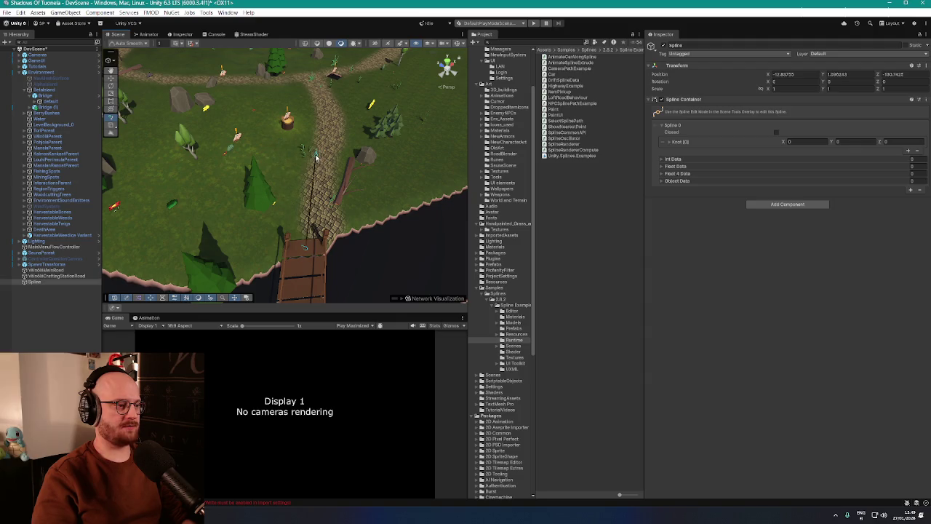
click(318, 161)
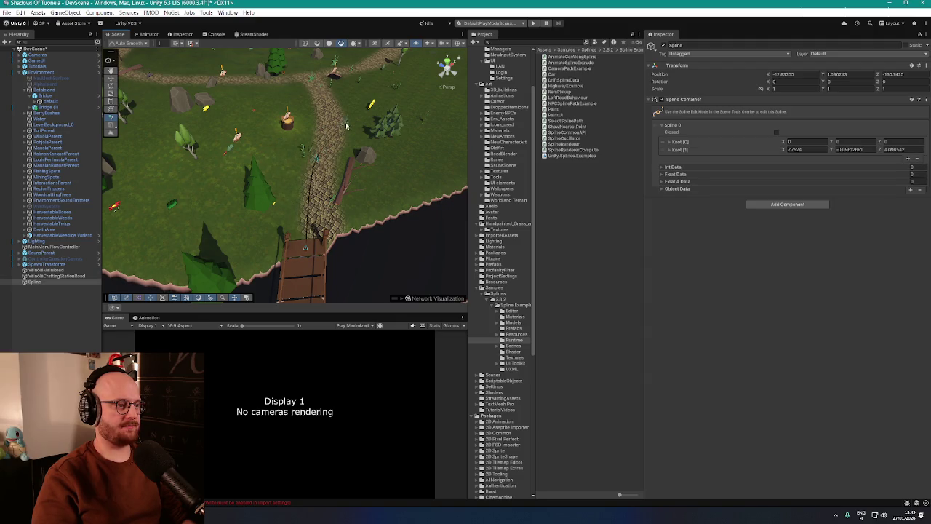
click(334, 128)
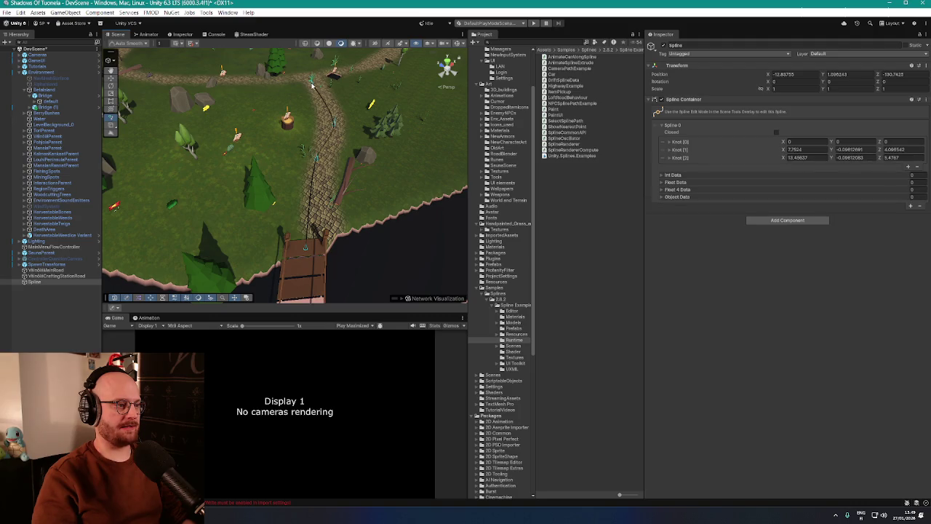
click(310, 80)
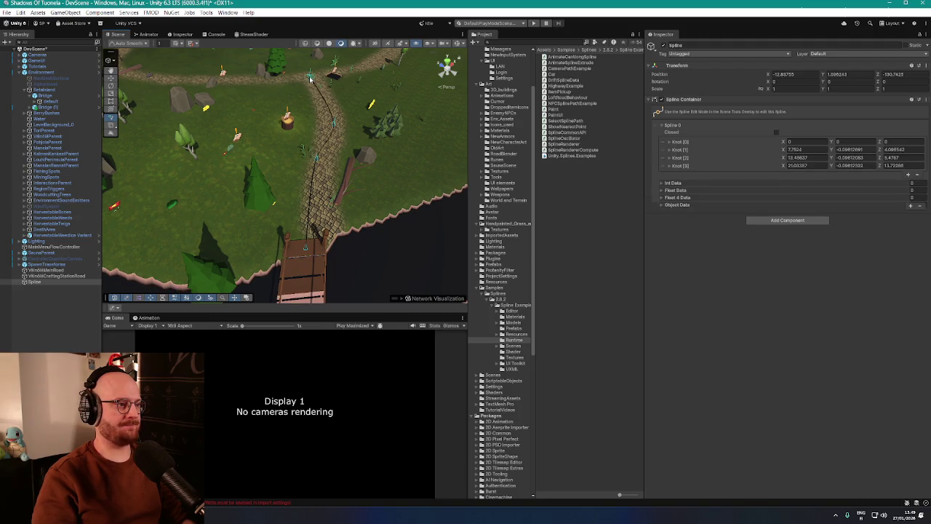
key(Escape)
Add a Loft Road component to the new four-knot Spline
mouse_move(310, 80)
mouse_down()
mouse_move(221, 122)
mouse_move(240, 116)
mouse_up()
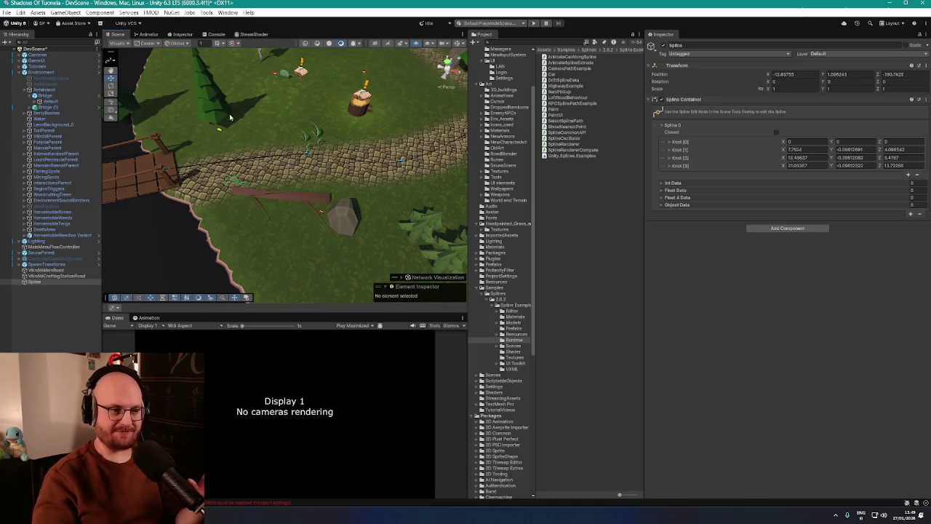
drag(240, 117, 230, 145)
click(746, 229)
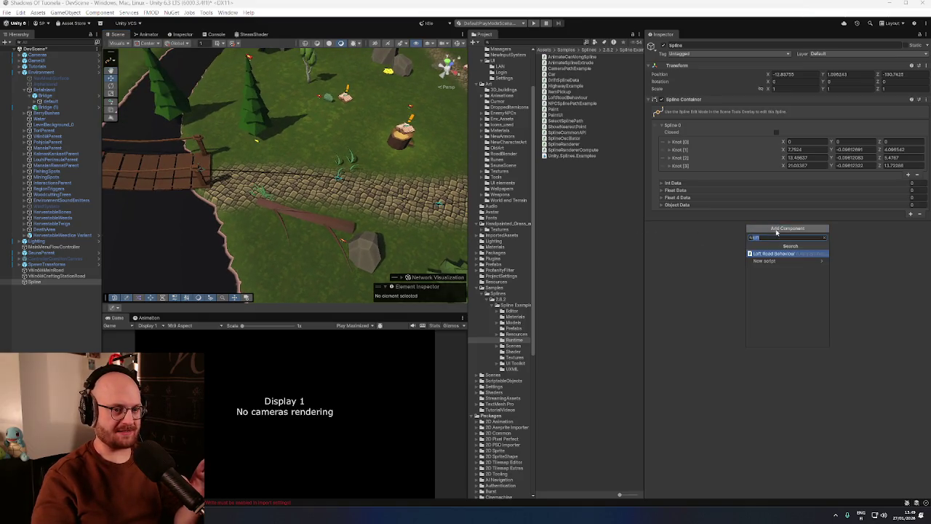
click(786, 265)
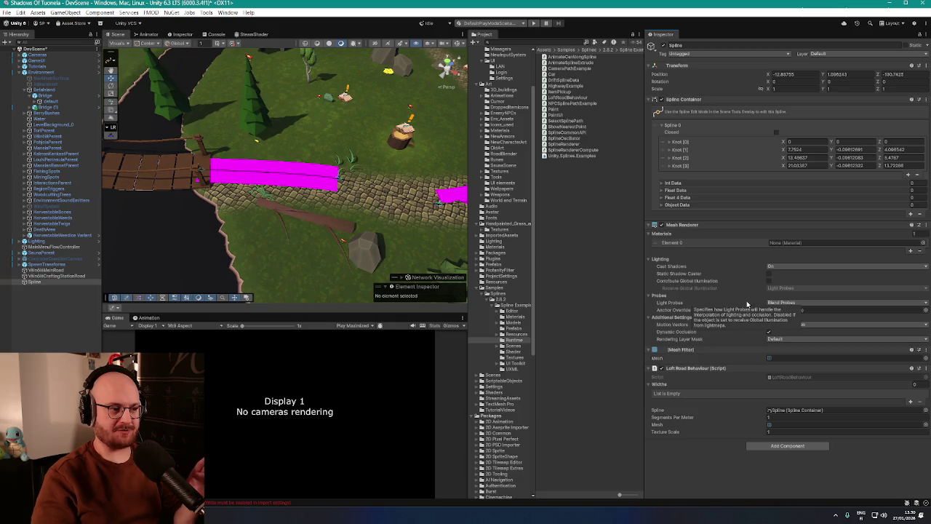
Lower the Spline object's Position Y to 1.0 and bring up the road material picker
click(837, 75)
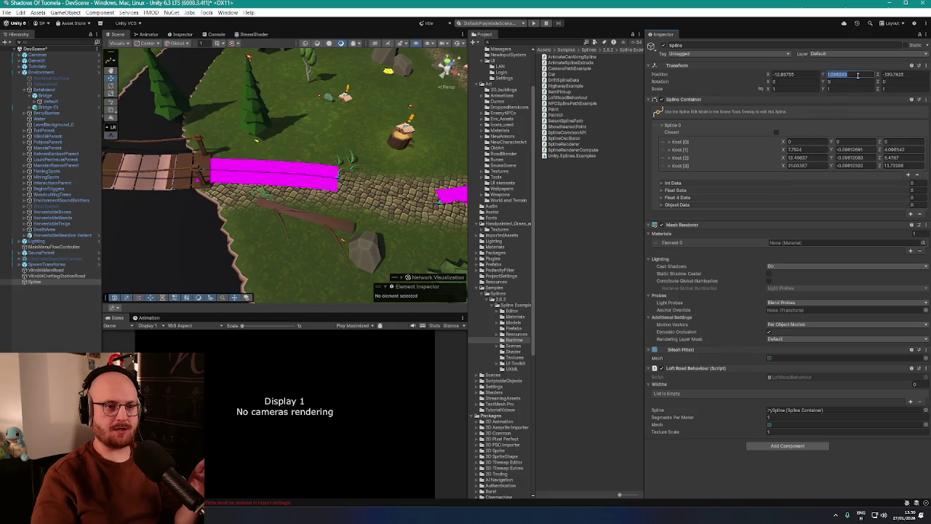
text(1.0)
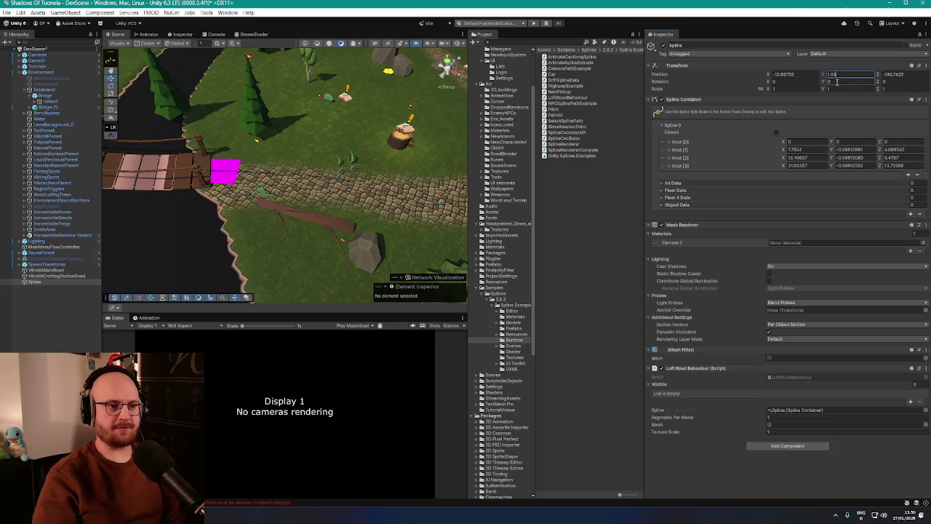
scroll(360, 173, up, 5)
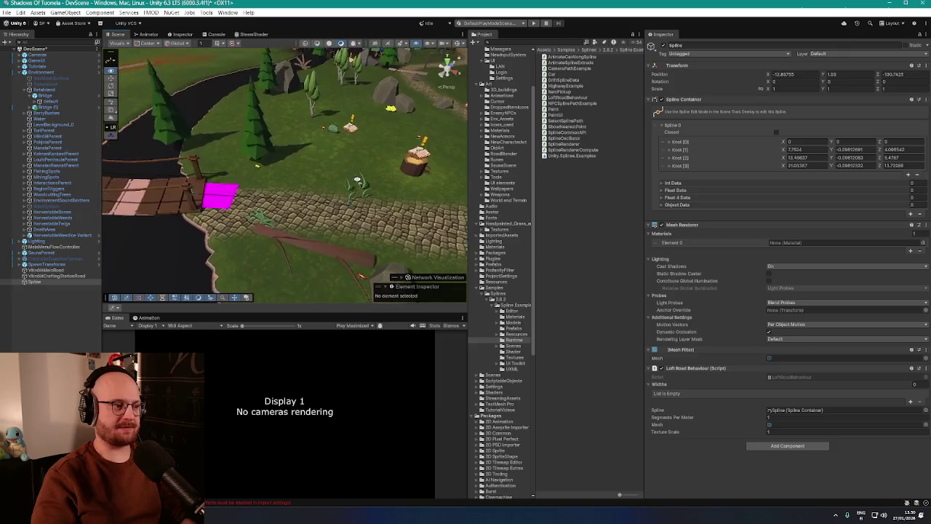
click(923, 242)
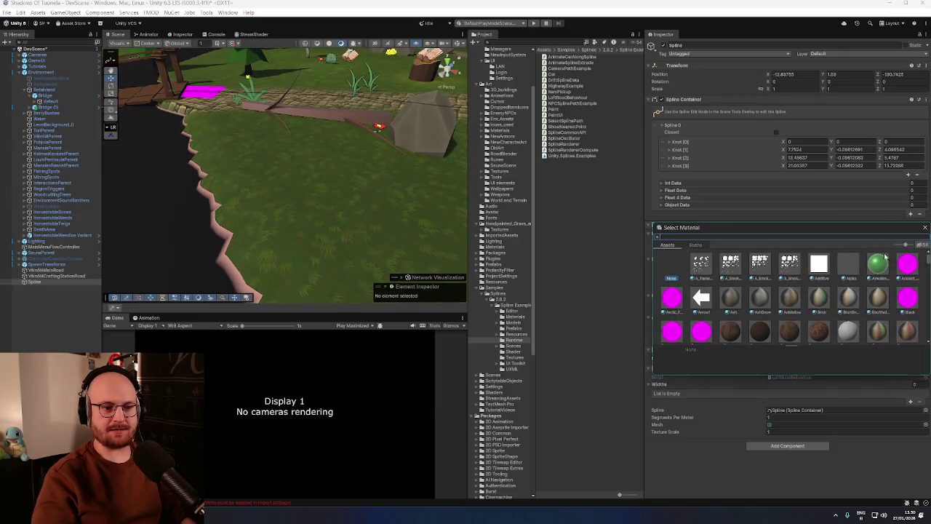
Give the road CobbleRoadMaterial and the Sot-cobble-organic loft mesh
double_click(754, 265)
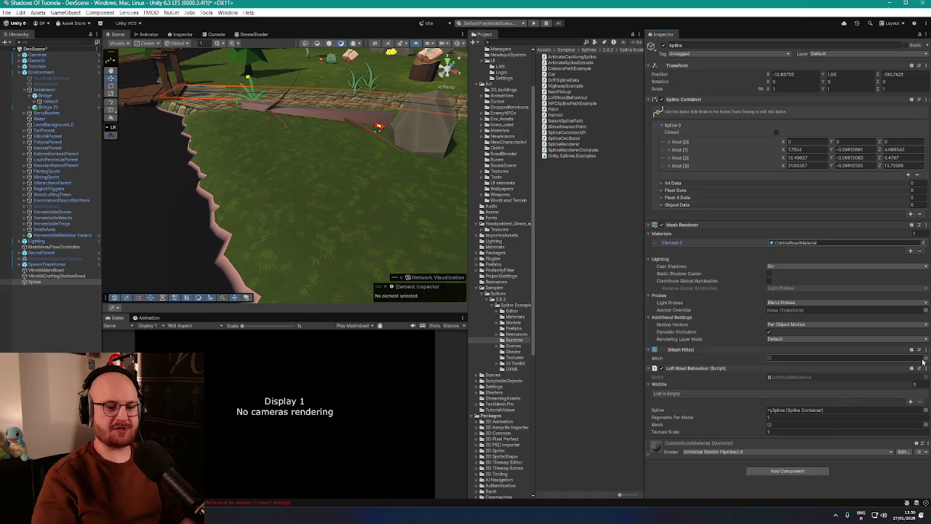
click(926, 425)
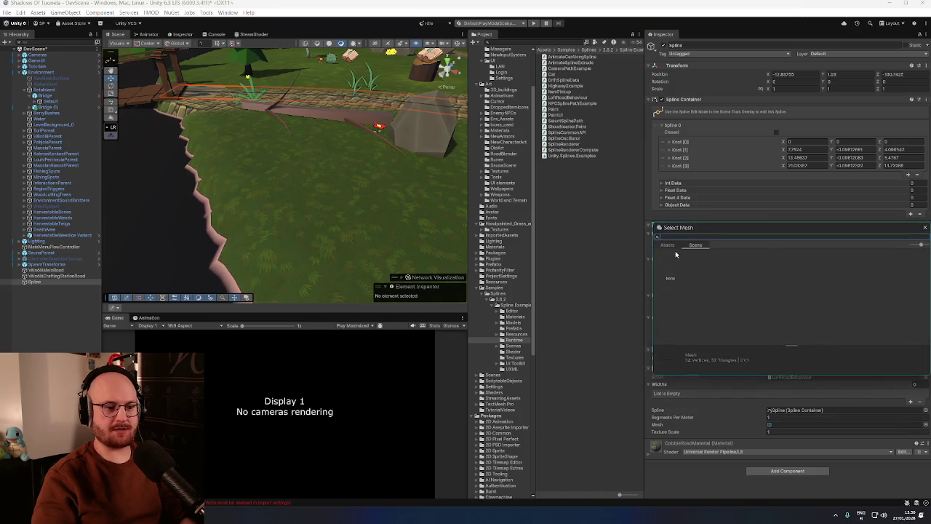
text(cobble)
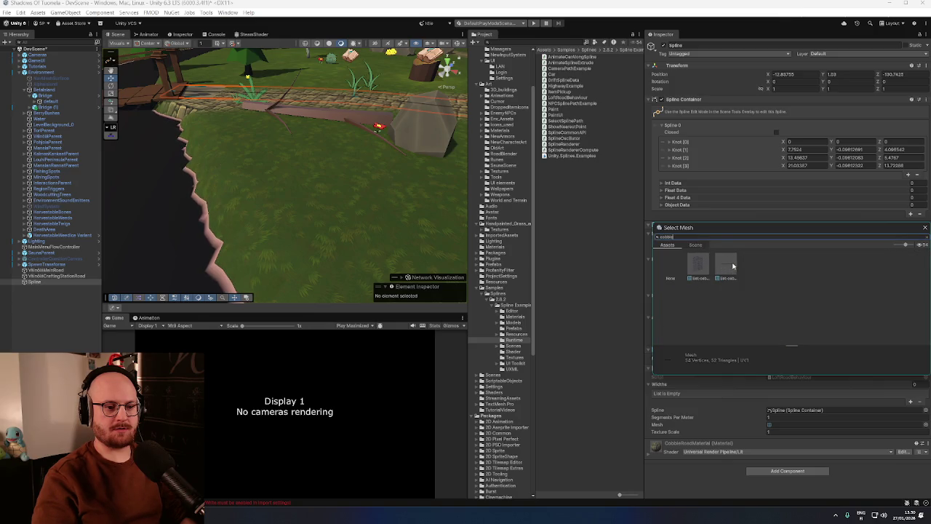
double_click(729, 264)
Lower Segments Per Meter to 57 and set the Spline's Position Y back to 1
drag(322, 168, 371, 209)
click(703, 417)
text(00)
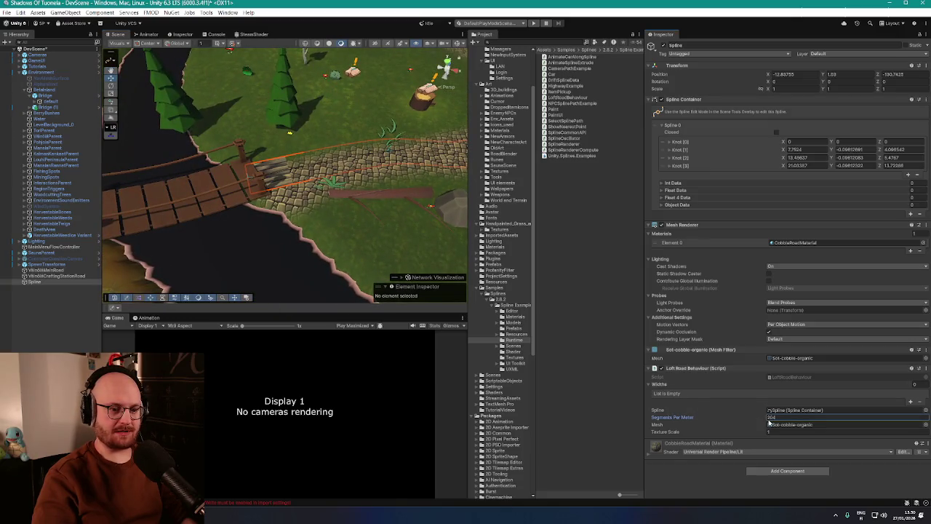
mouse_move(769, 422)
mouse_down()
mouse_move(698, 418)
mouse_move(727, 436)
mouse_move(867, 446)
mouse_up()
mouse_move(407, 240)
mouse_down()
mouse_move(402, 173)
mouse_move(466, 156)
mouse_up()
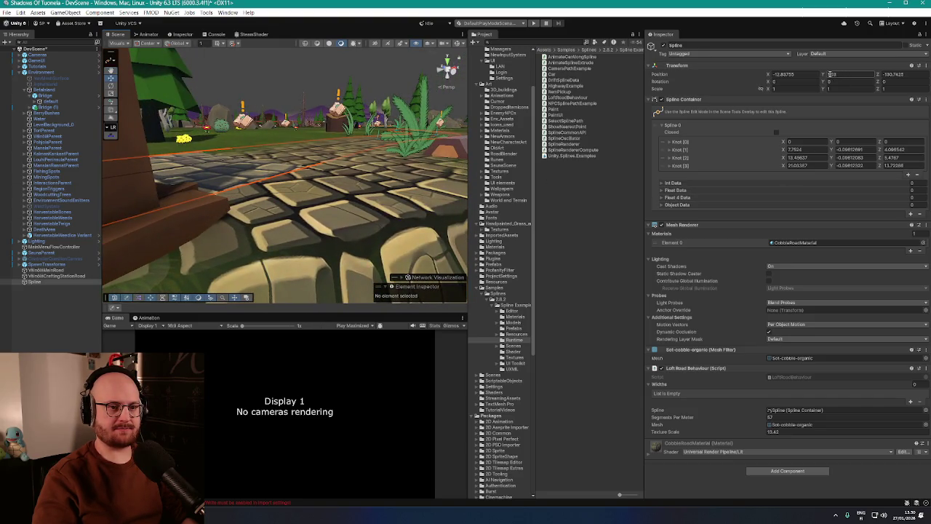
drag(822, 77, 826, 77)
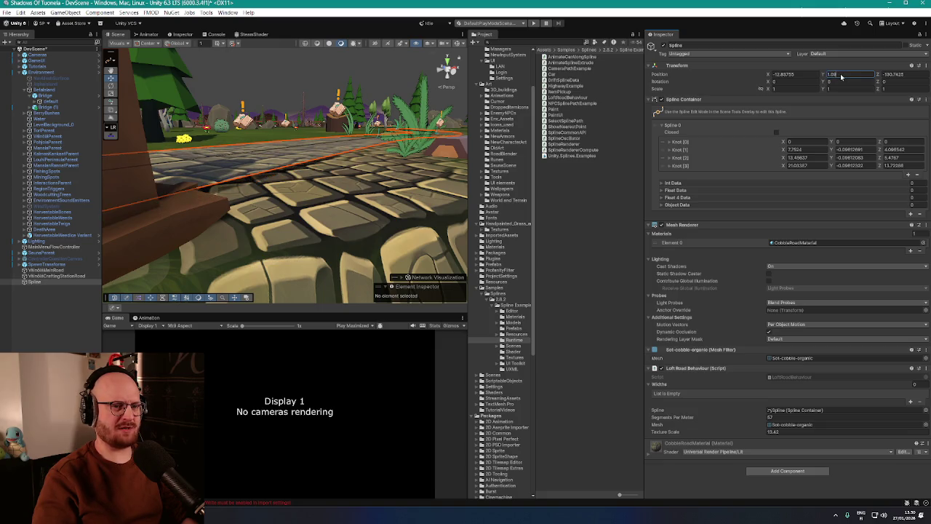
text(1)
key(Return)
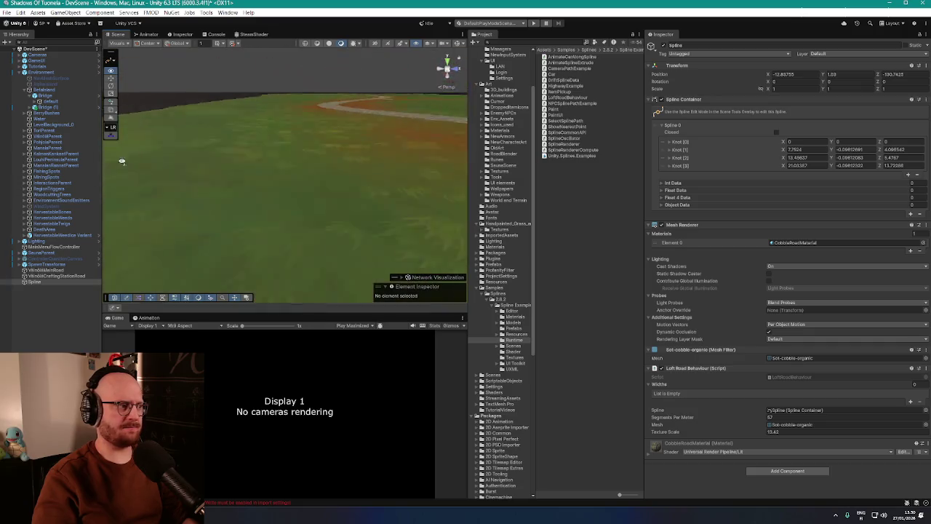
Compare VillageMainRoad, VillageCraftingStationRoad and the new Spline road, then select the Betaland terrain
click(40, 270)
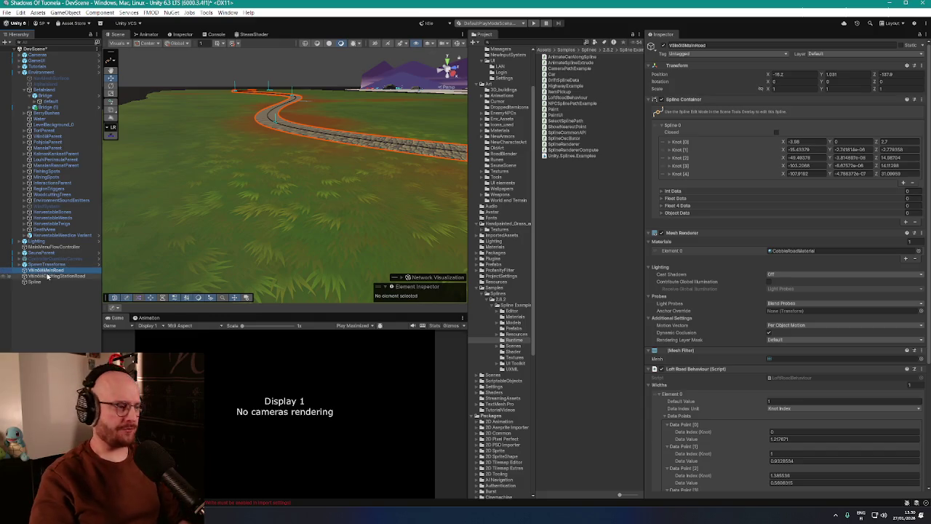
click(48, 276)
double_click(50, 282)
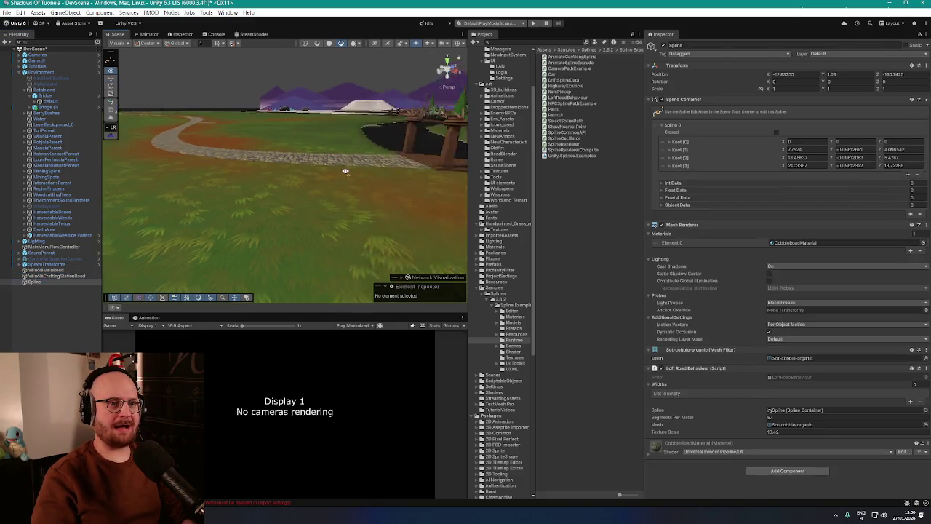
scroll(357, 201, down, 5)
mouse_move(357, 202)
mouse_down()
mouse_move(426, 176)
mouse_move(509, 187)
mouse_up()
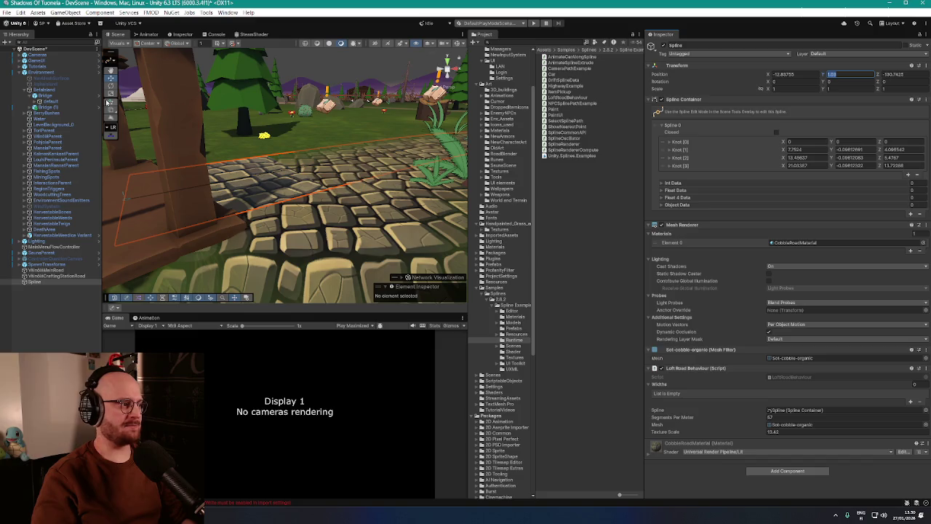
double_click(44, 89)
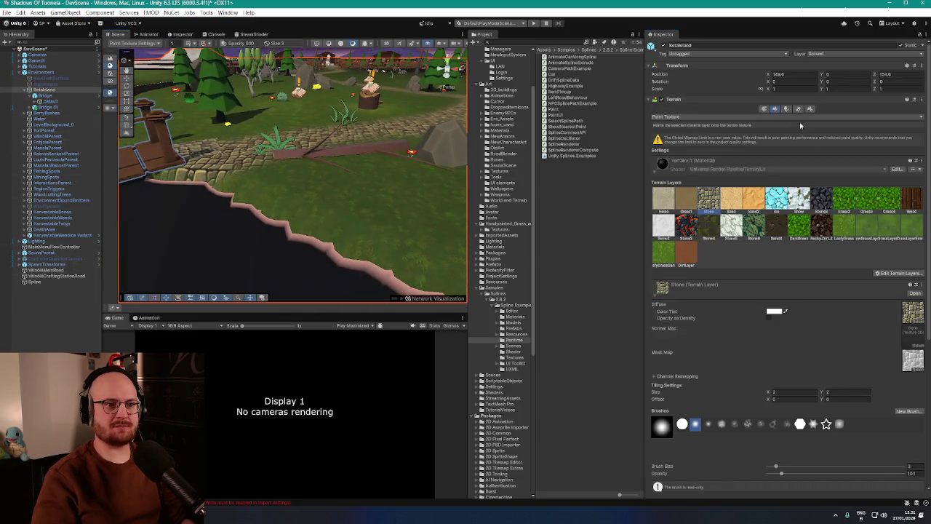
Switch the terrain tool to Set Height and zoom in on the path
click(730, 117)
click(718, 127)
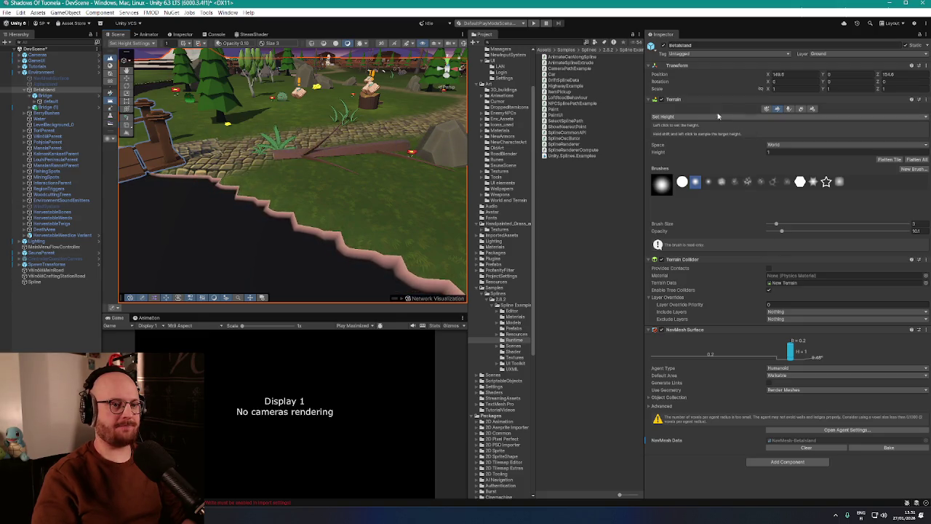
scroll(354, 189, up, 5)
scroll(354, 189, up, 6)
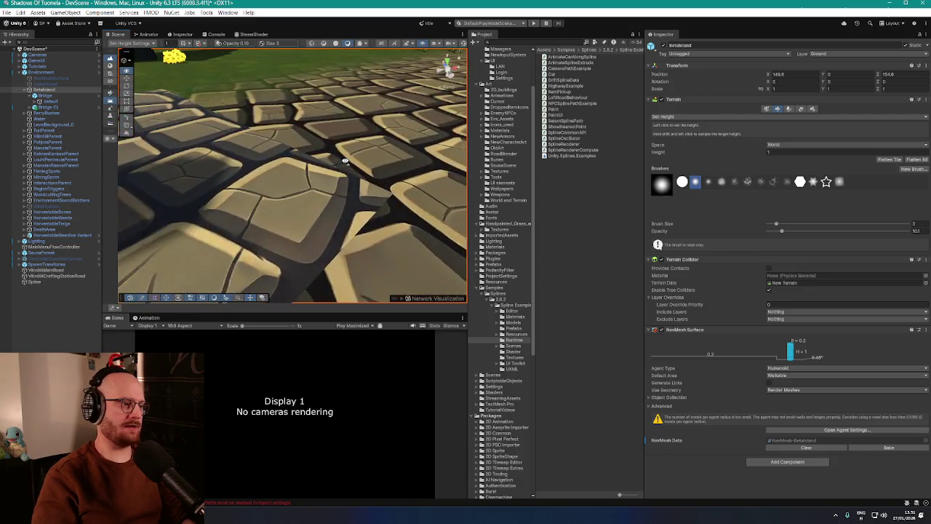
Select the Spline road in the Hierarchy to view its settings
click(33, 282)
scroll(353, 151, down, 3)
scroll(353, 151, down, 5)
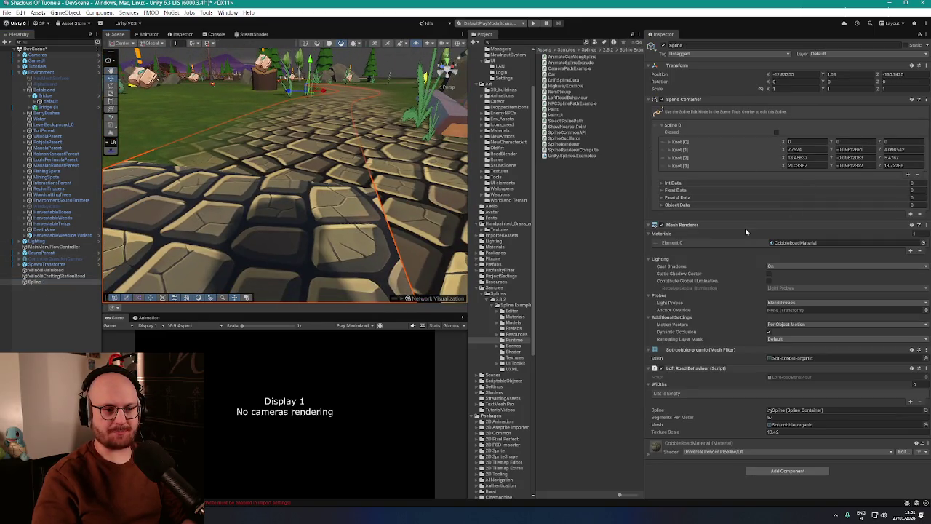
Set Knots 1, 2 and 3 to Y 0 so the road hugs the ground, then switch to the browser
text(0)
click(851, 157)
text(0)
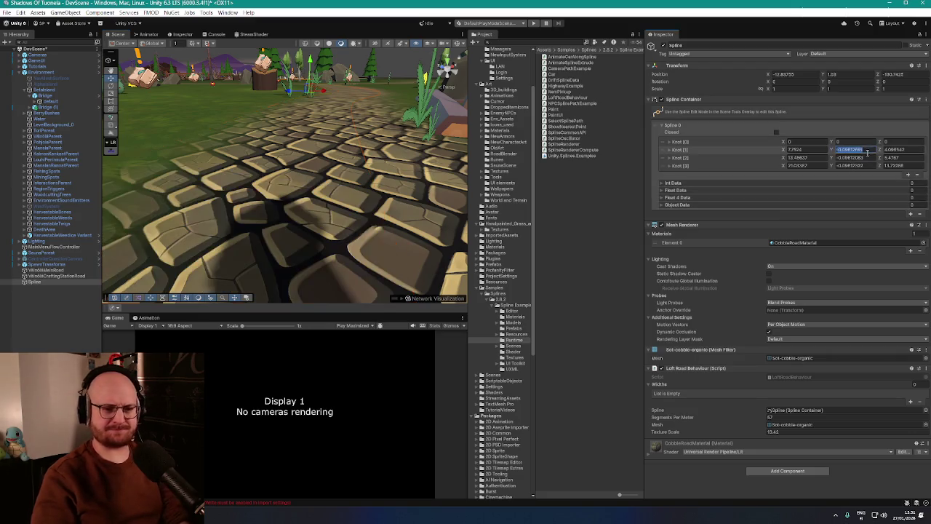
click(864, 165)
text(0)
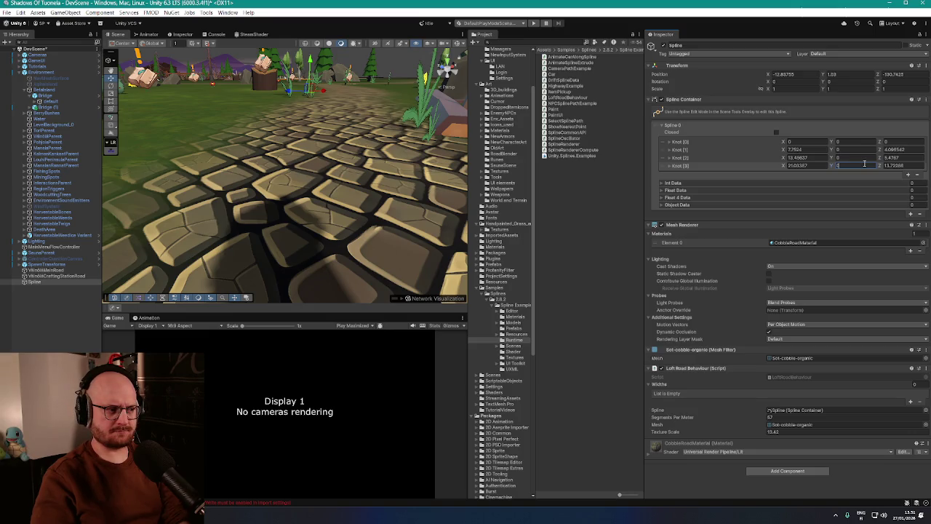
key(Return)
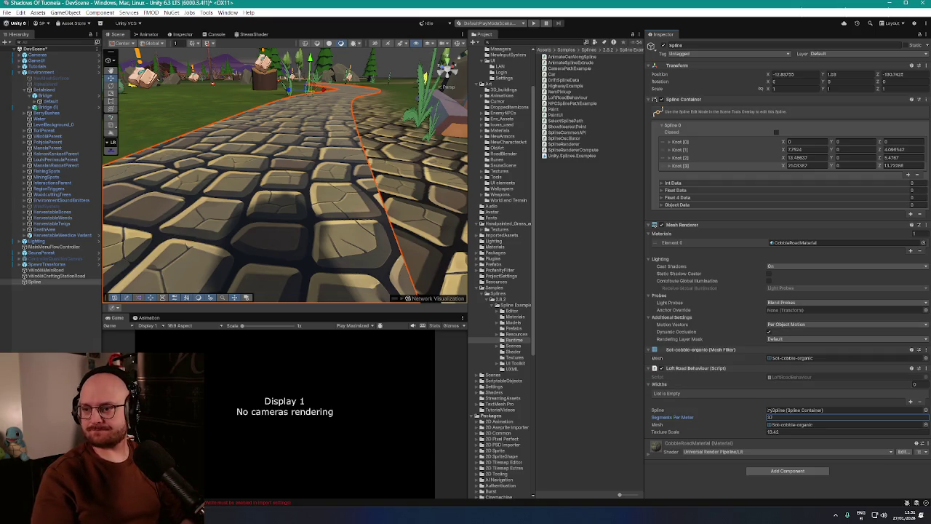
key(alt+Tab)
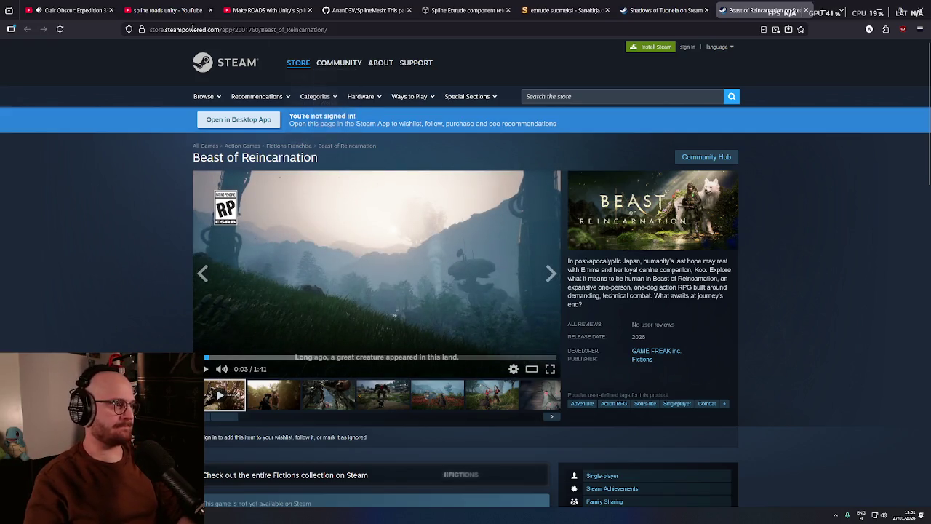
Pause the YouTube video and play the Beast of Reincarnation trailer full screen
click(73, 10)
key(space)
click(744, 6)
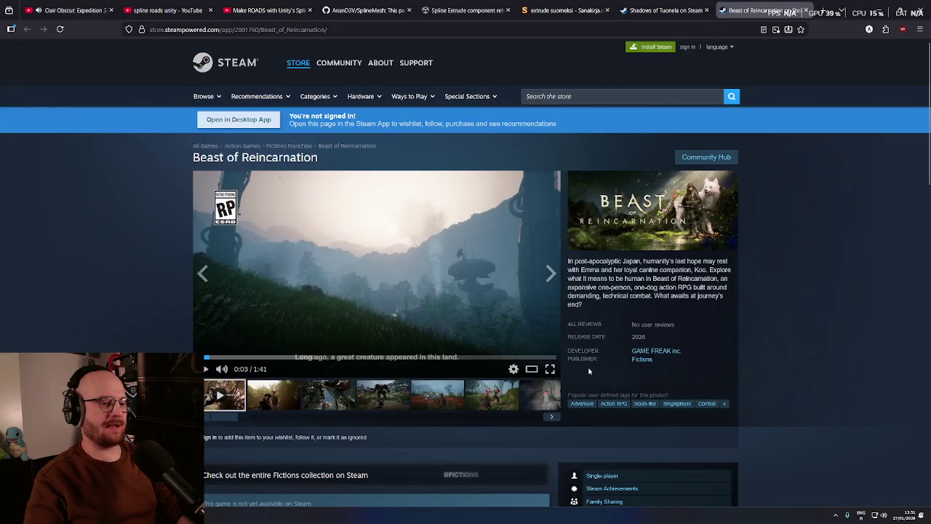
click(550, 371)
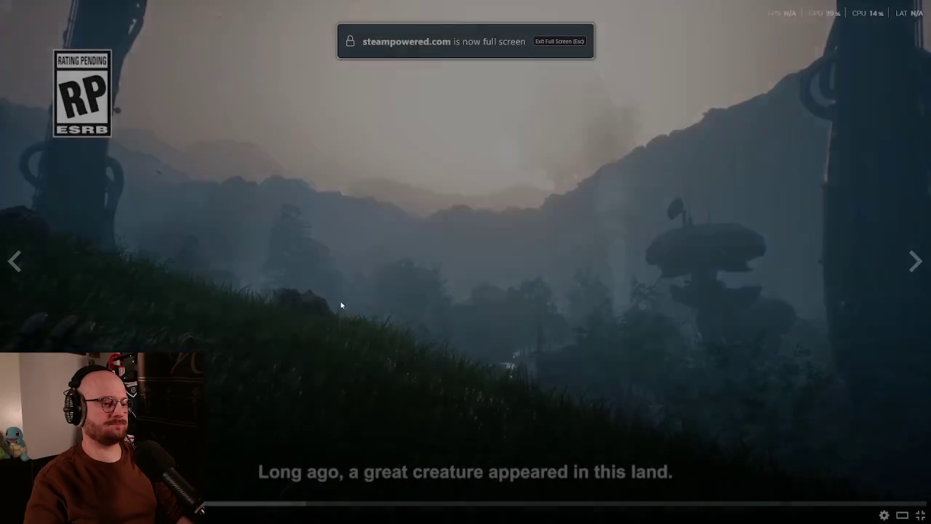
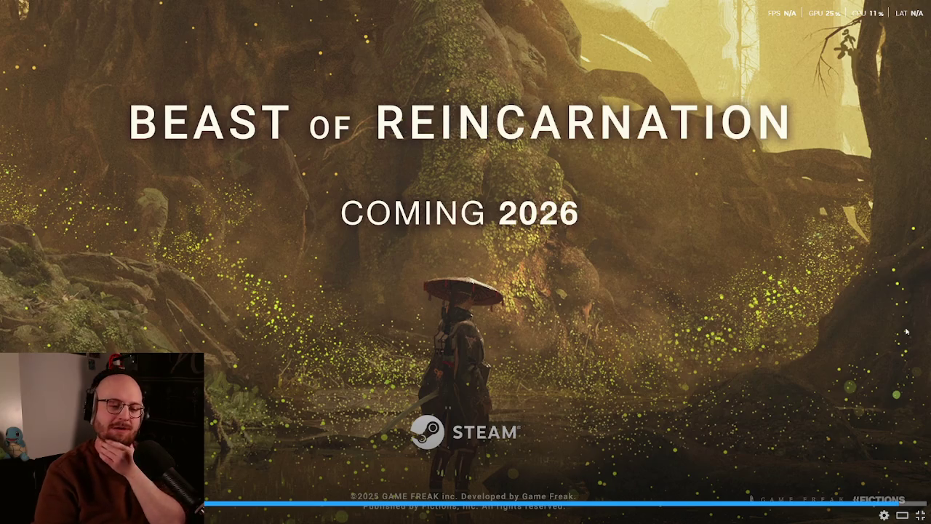
Exit the fullscreen trailer, scroll the store page and rewind the trailer to about 0:37
click(920, 514)
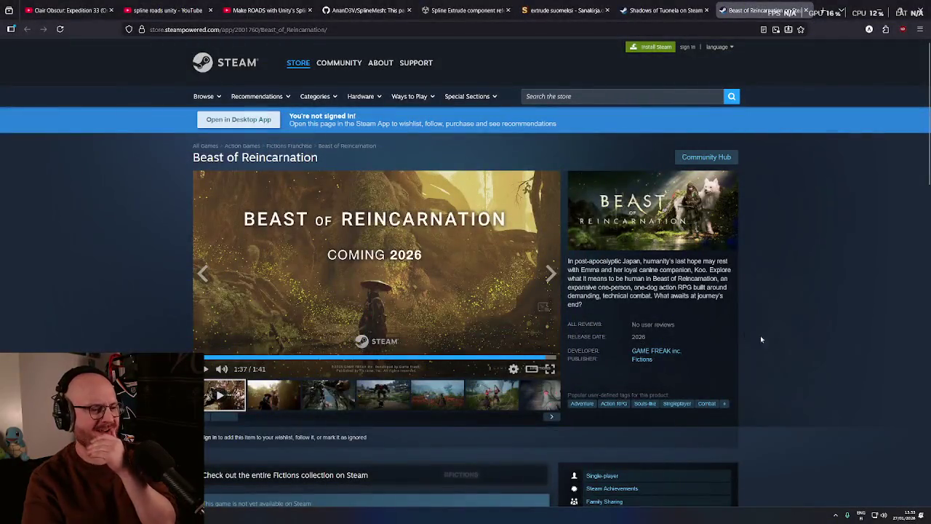
middle_click(775, 342)
click(739, 368)
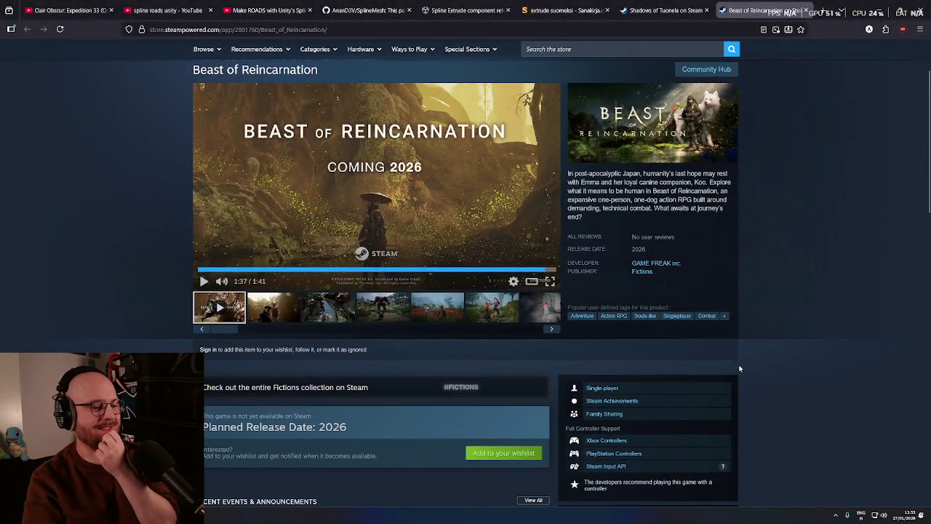
middle_click(739, 369)
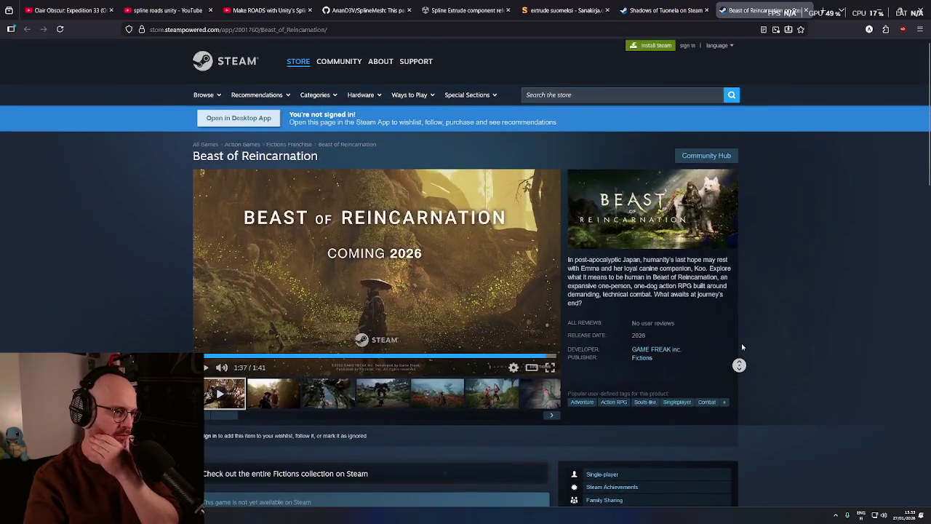
click(738, 345)
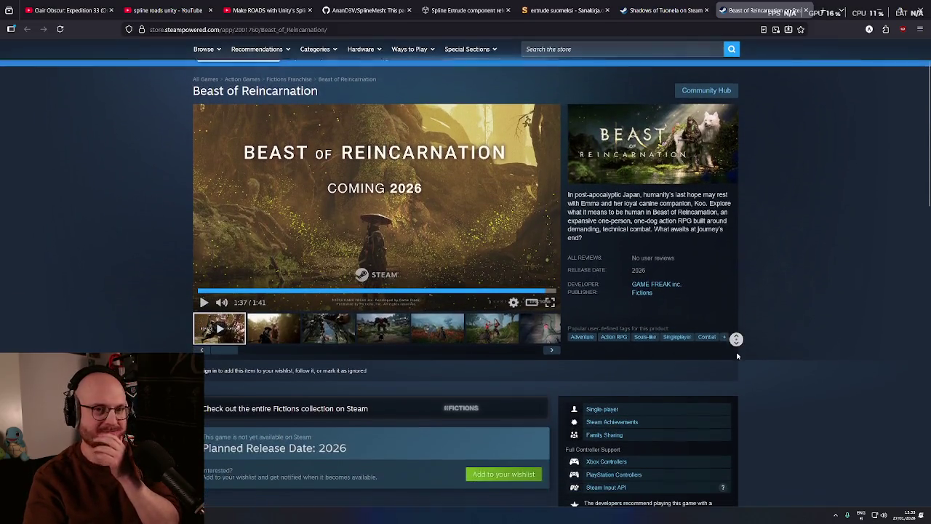
click(757, 340)
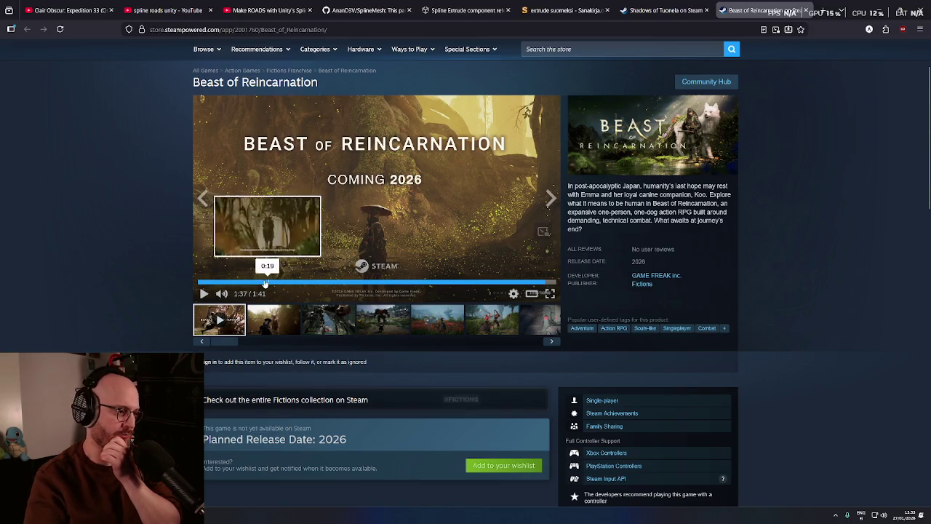
drag(259, 283, 430, 288)
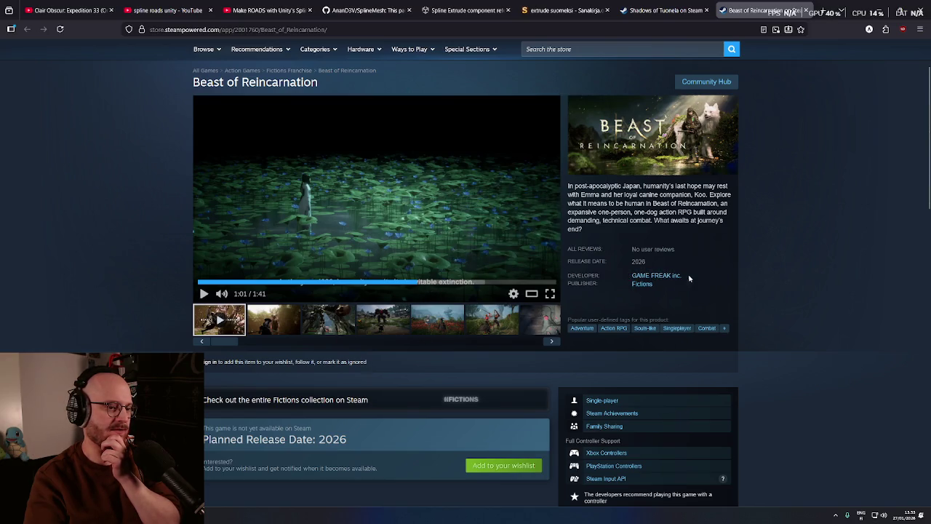
Search Google for the developer GAME FREAK inc. from its right-click menu
right_click(640, 280)
click(671, 284)
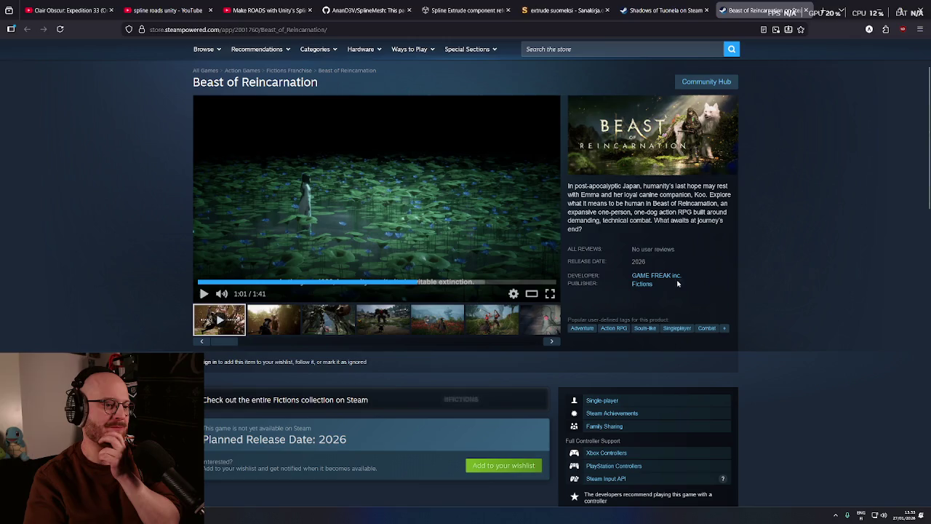
right_click(640, 279)
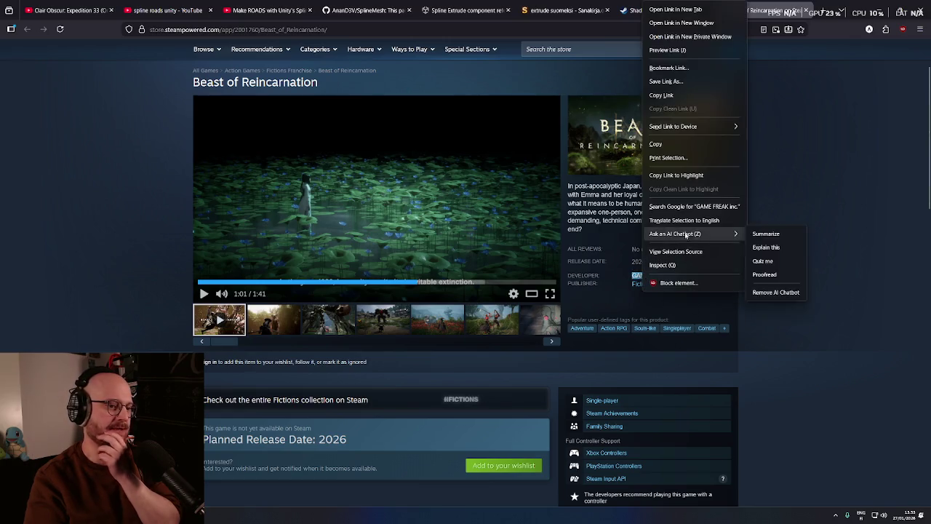
click(664, 206)
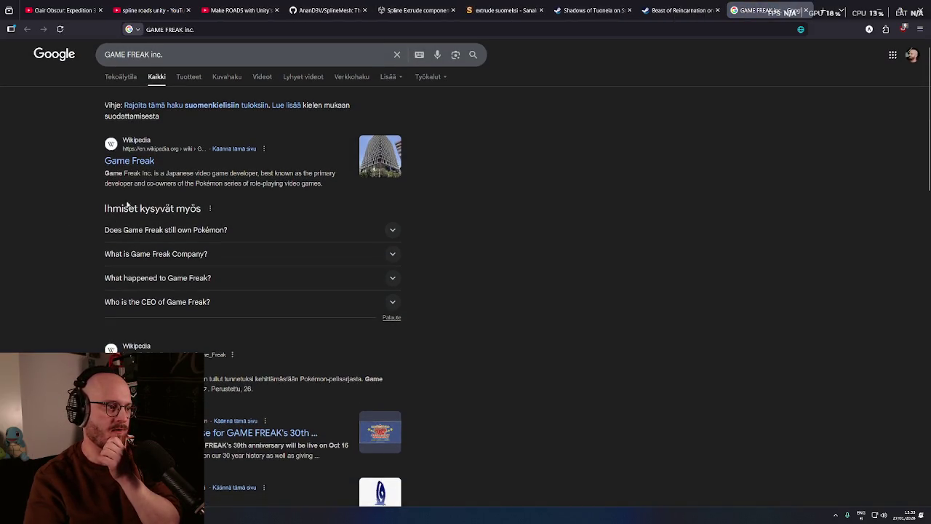
Open the Game Freak Wikipedia article and autoscroll through its Games table
click(128, 165)
middle_click(217, 273)
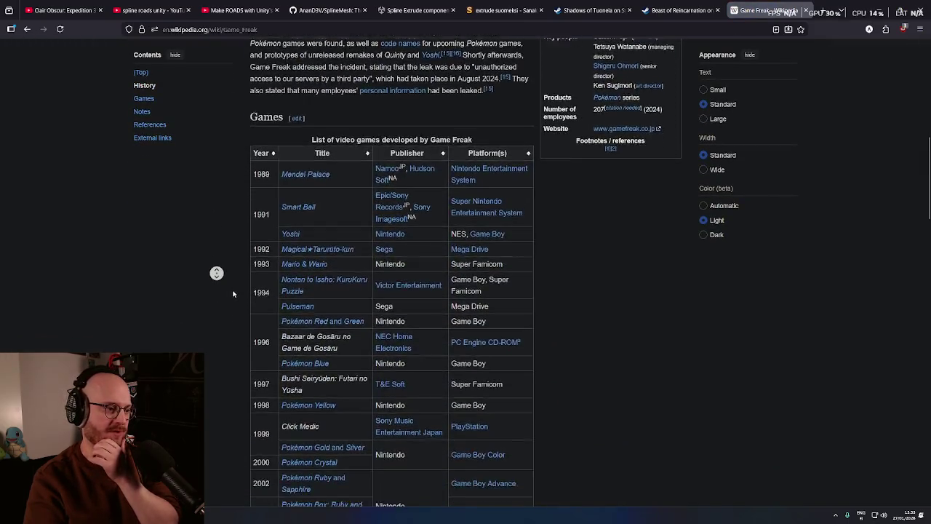
middle_click(233, 294)
middle_click(233, 291)
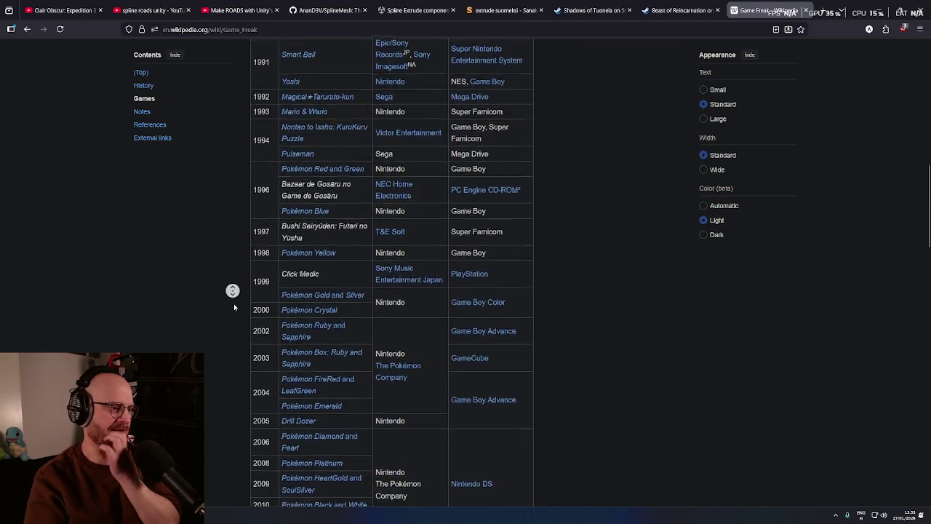
middle_click(233, 305)
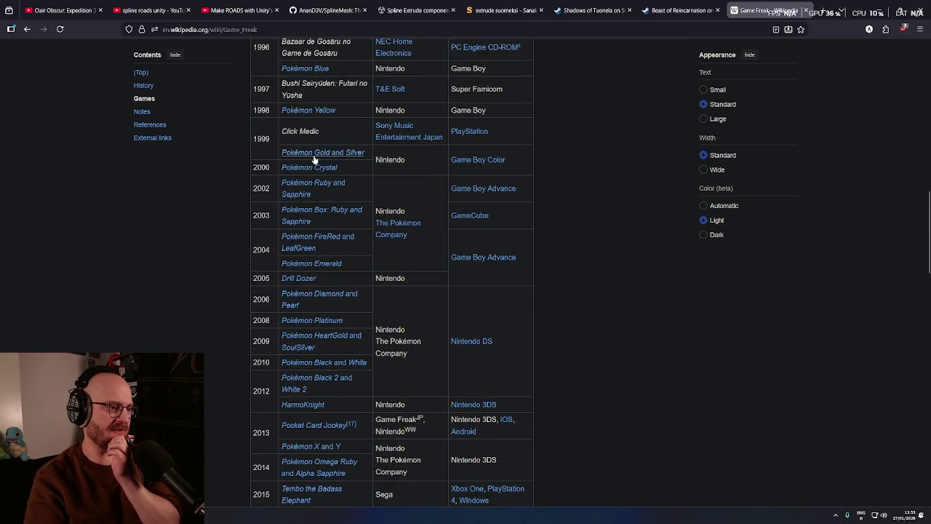
middle_click(217, 257)
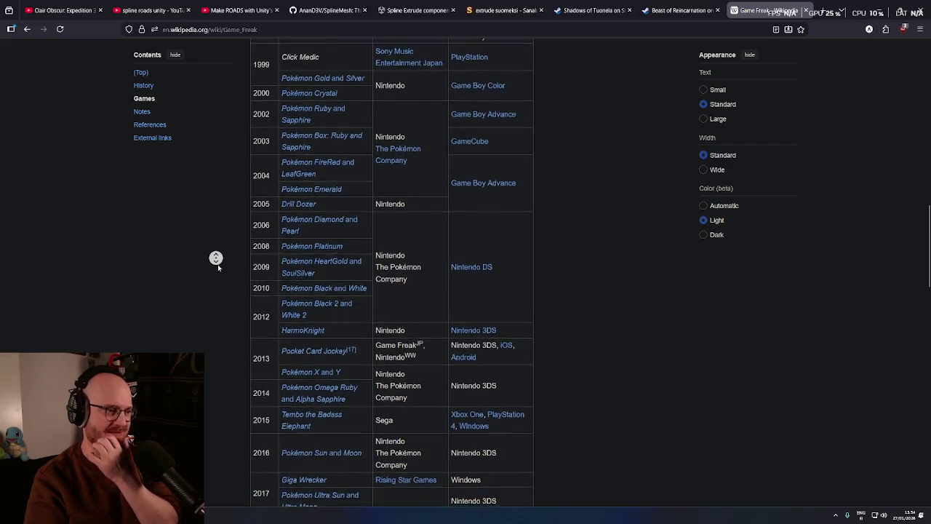
middle_click(197, 312)
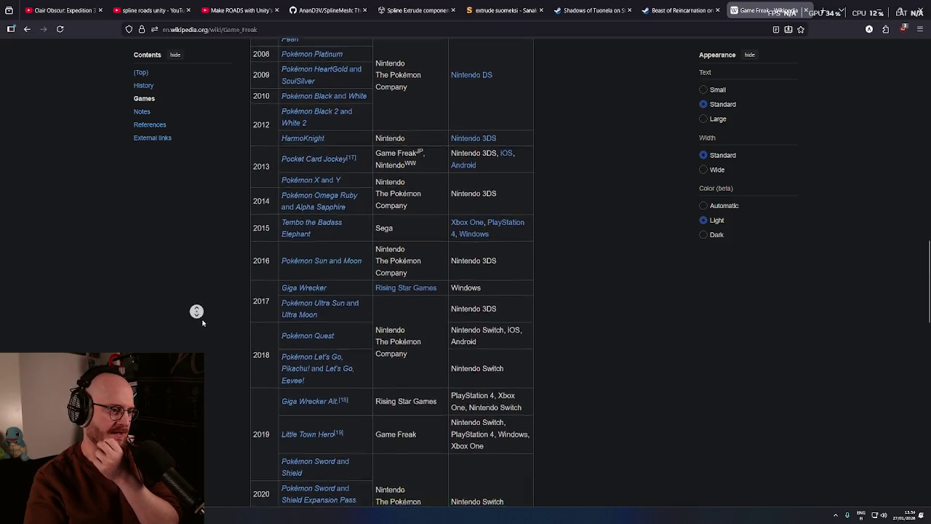
middle_click(203, 324)
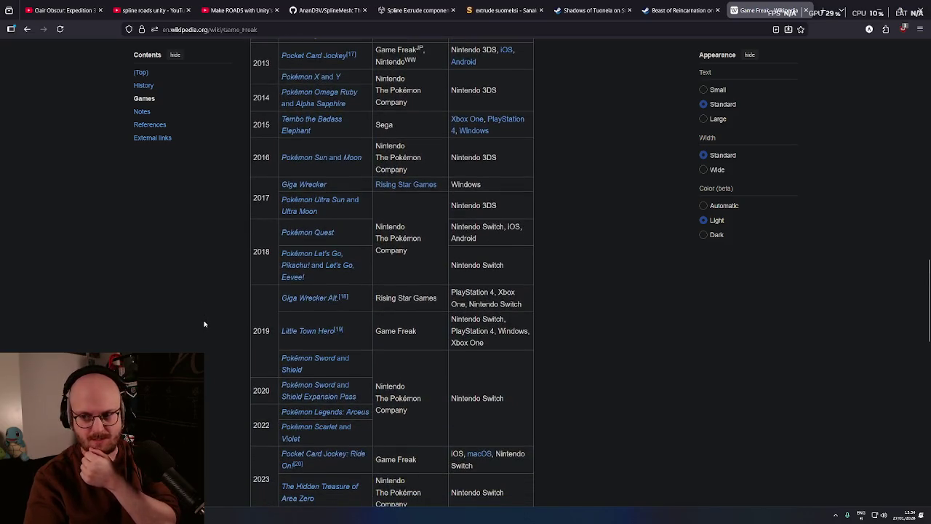
middle_click(205, 322)
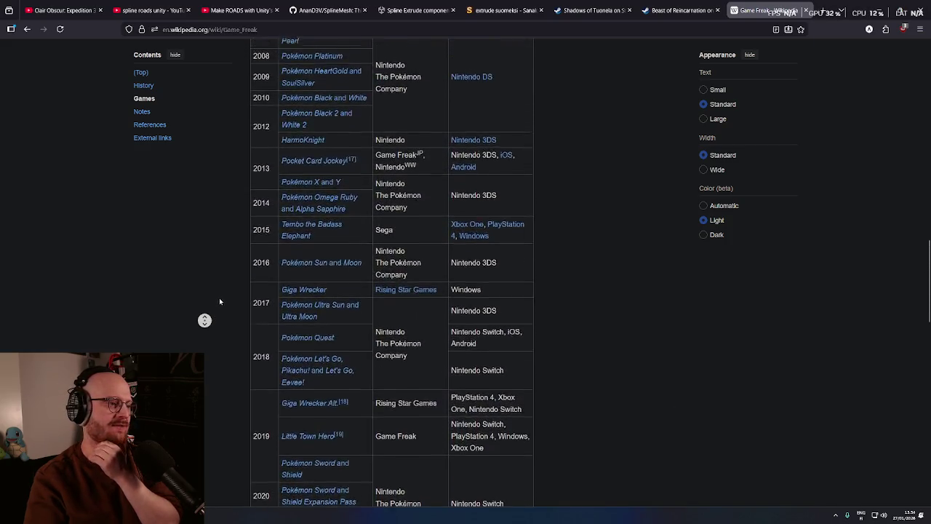
Back on the Steam tab, rewind the Beast of Reincarnation trailer to about 0:28 and play it fullscreen
key(ctrl+shift+Tab)
mouse_move(328, 284)
mouse_down()
mouse_move(277, 286)
mouse_move(301, 286)
mouse_up()
click(550, 293)
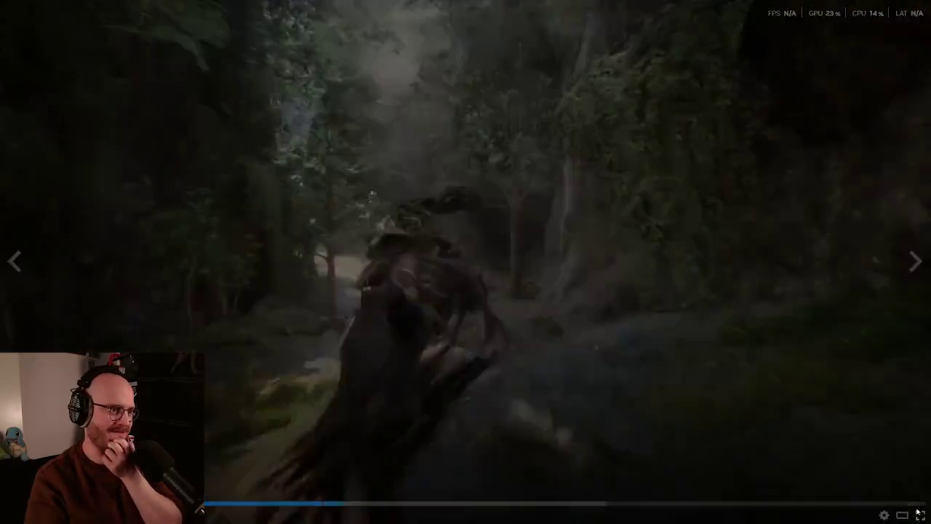
click(920, 515)
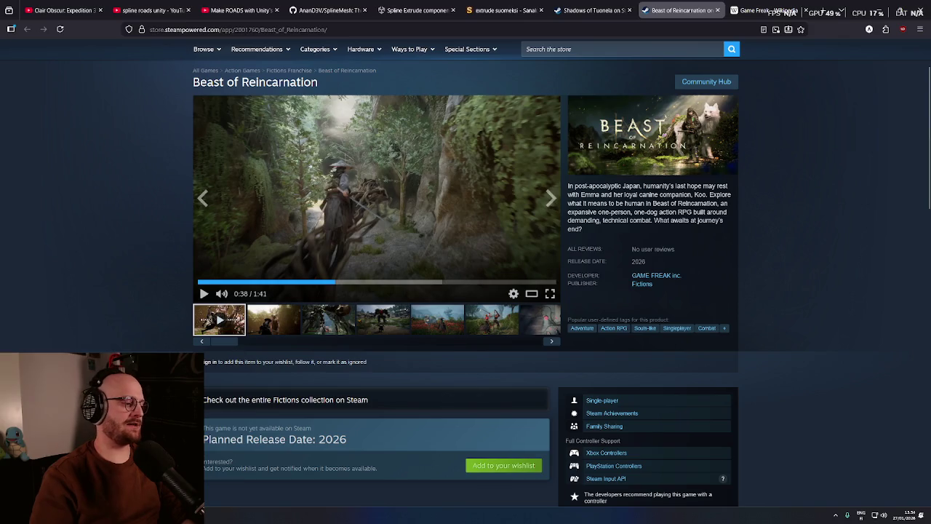
key(alt+Tab)
Rename the Spline road object to its new BridgeRoad name
mouse_move(288, 239)
mouse_down()
mouse_move(357, 213)
mouse_move(201, 241)
mouse_move(258, 215)
mouse_move(299, 254)
mouse_move(283, 228)
mouse_move(343, 216)
mouse_move(49, 288)
mouse_up()
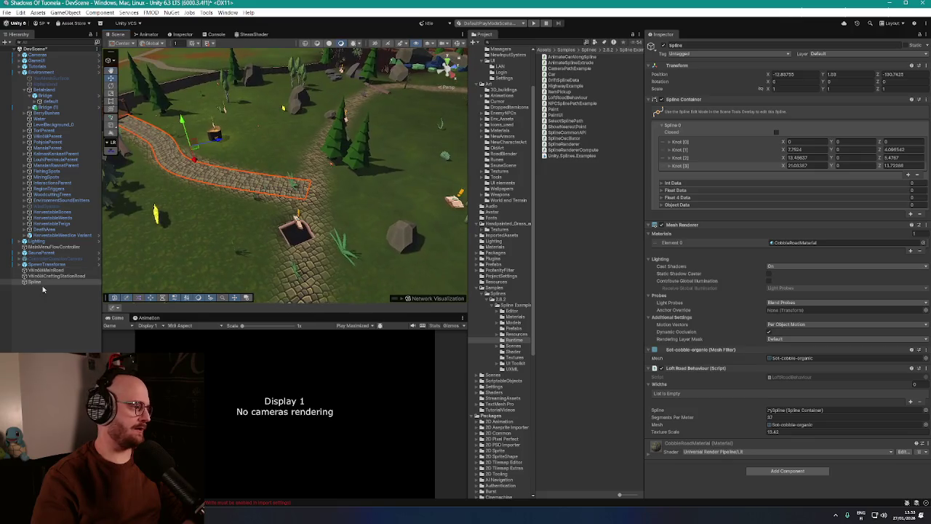
key(XF86AudioLowerVolume)
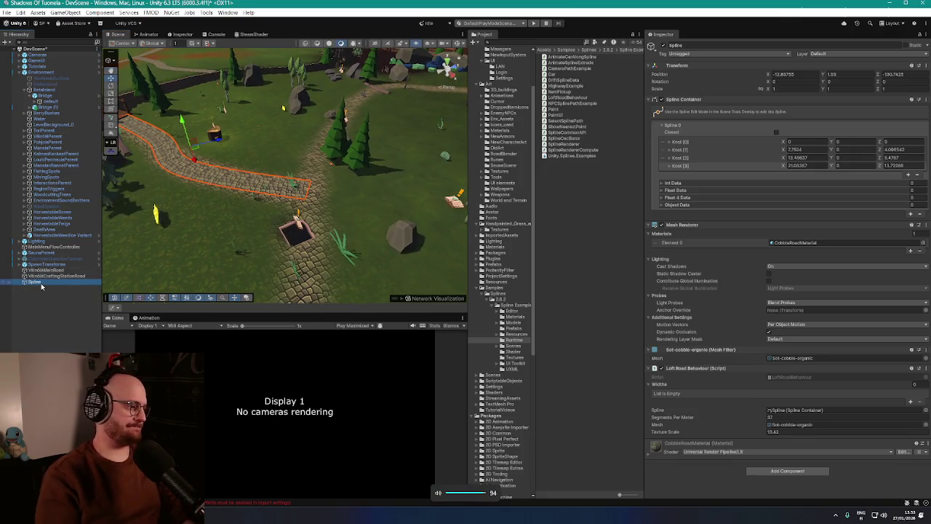
key(F2)
text(VikidalBridgeRoad)
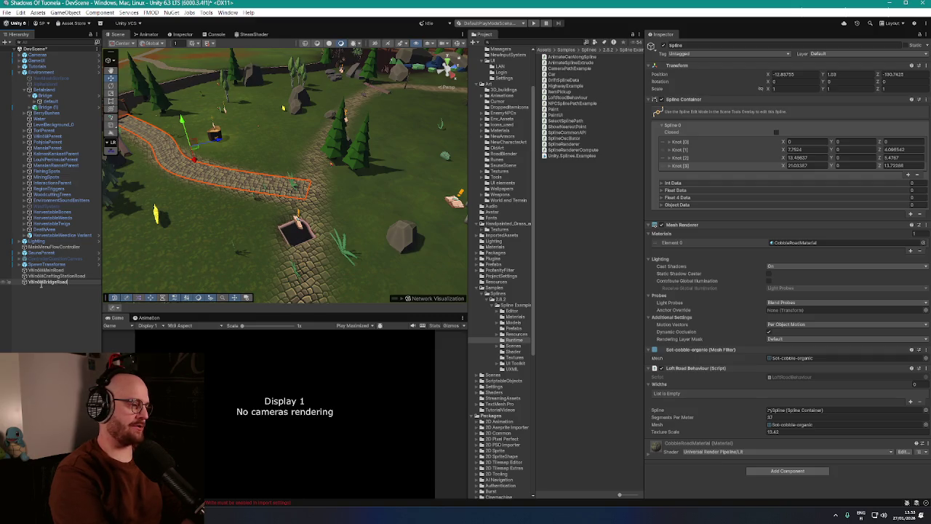
key(Return)
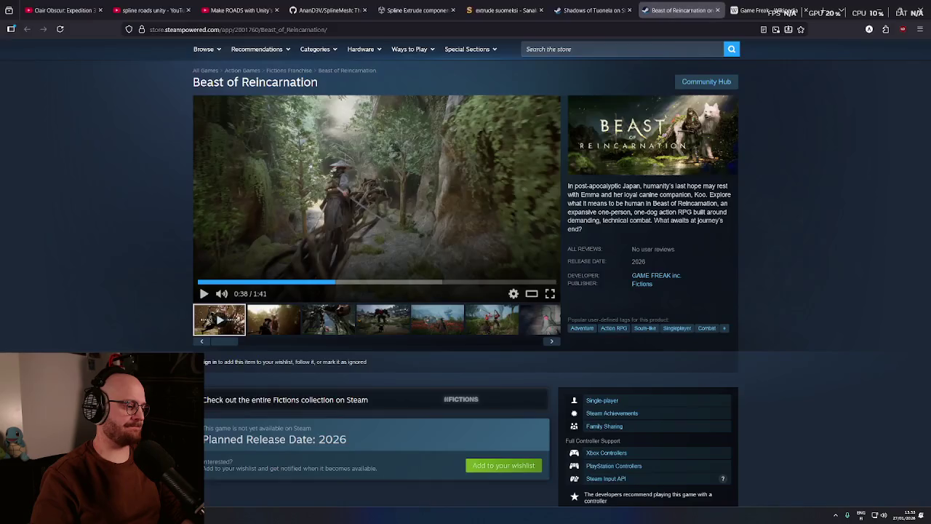
Start the Expedition 33 soundtrack in the browser, then return to Unity's Hierarchy creation menu
key(alt+Tab)
click(66, 10)
key(space)
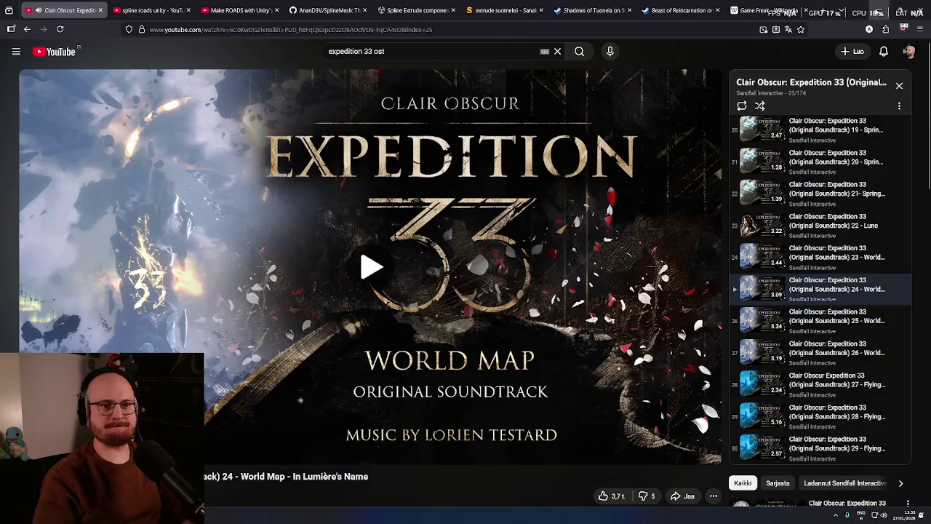
key(alt+Tab)
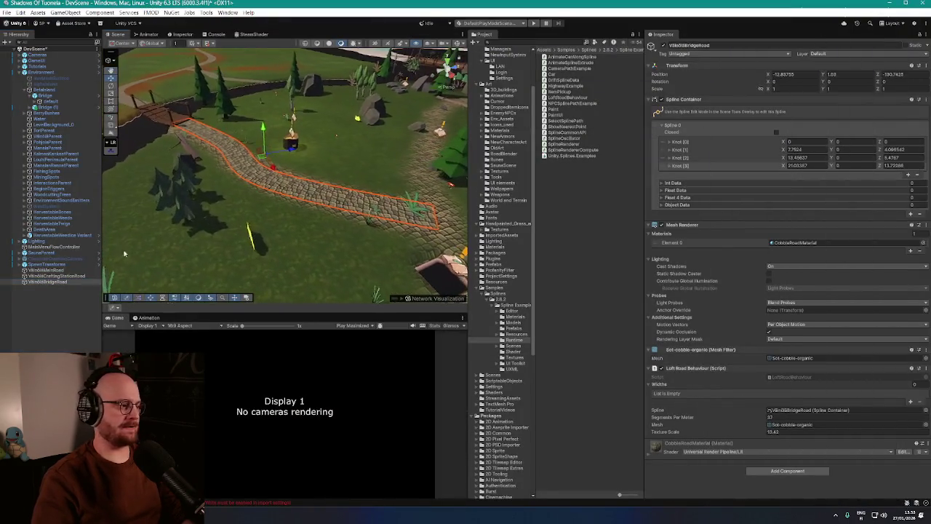
right_click(57, 307)
Start a new spline and place its first five knots along the dirt path
mouse_move(92, 248)
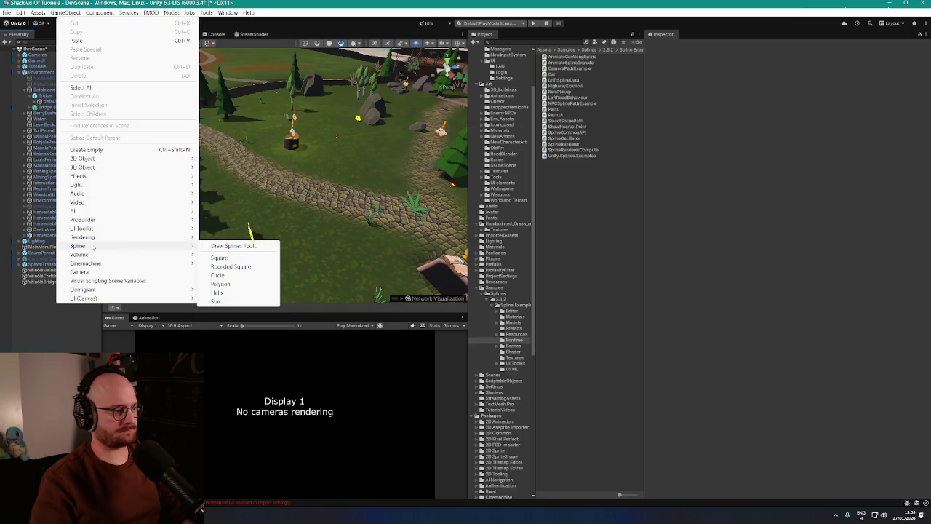
click(236, 246)
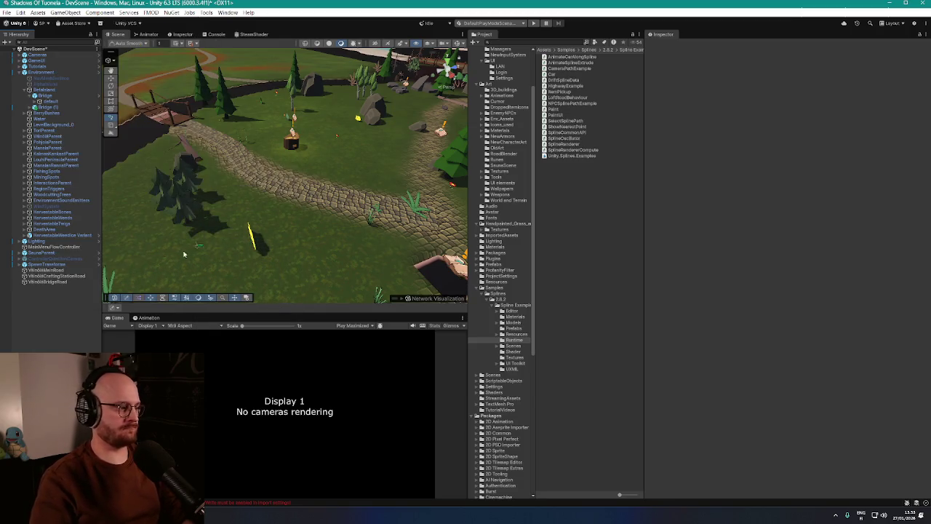
double_click(74, 282)
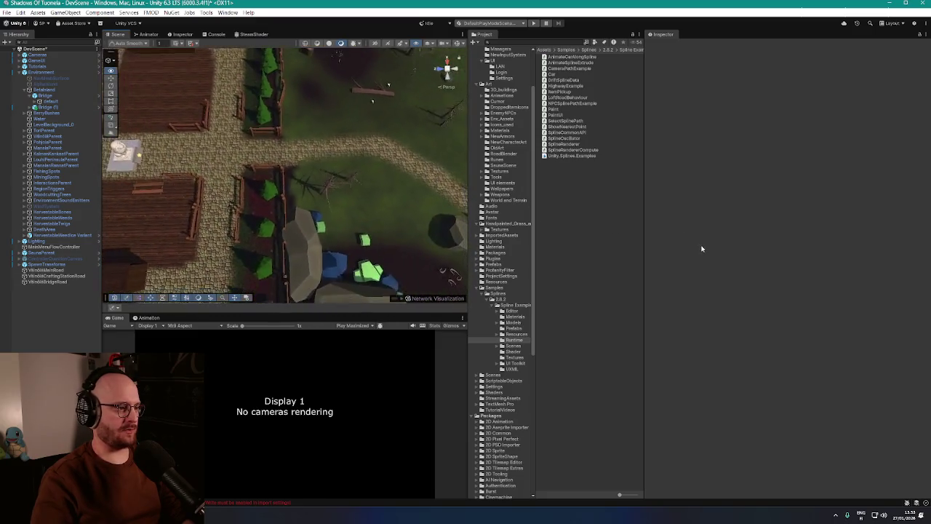
click(198, 160)
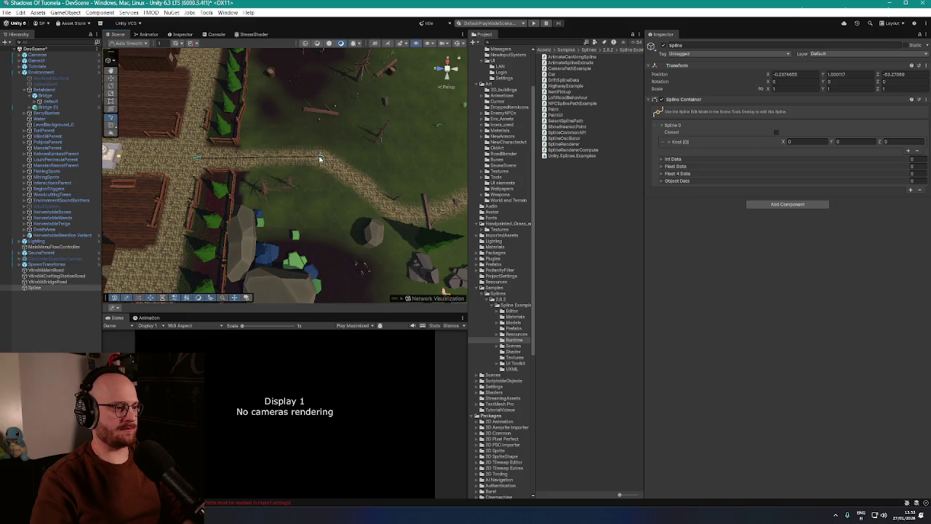
click(321, 163)
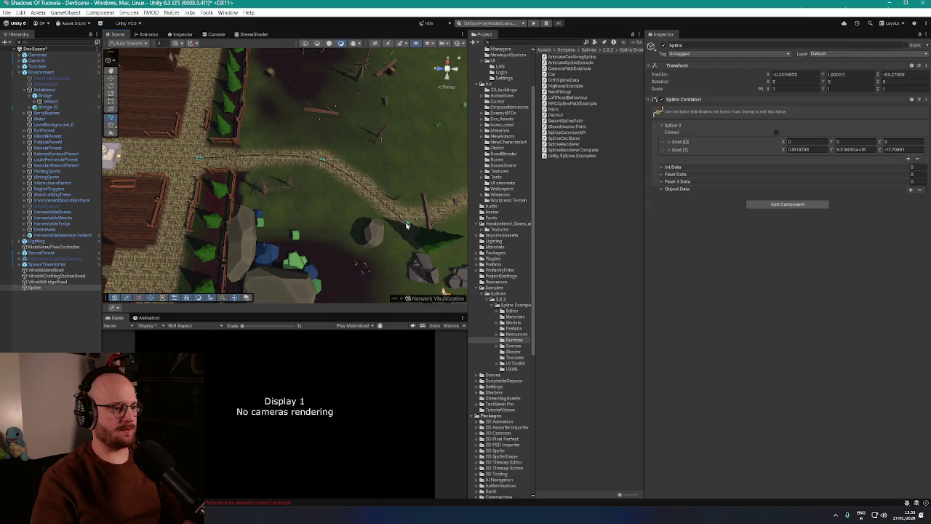
click(420, 241)
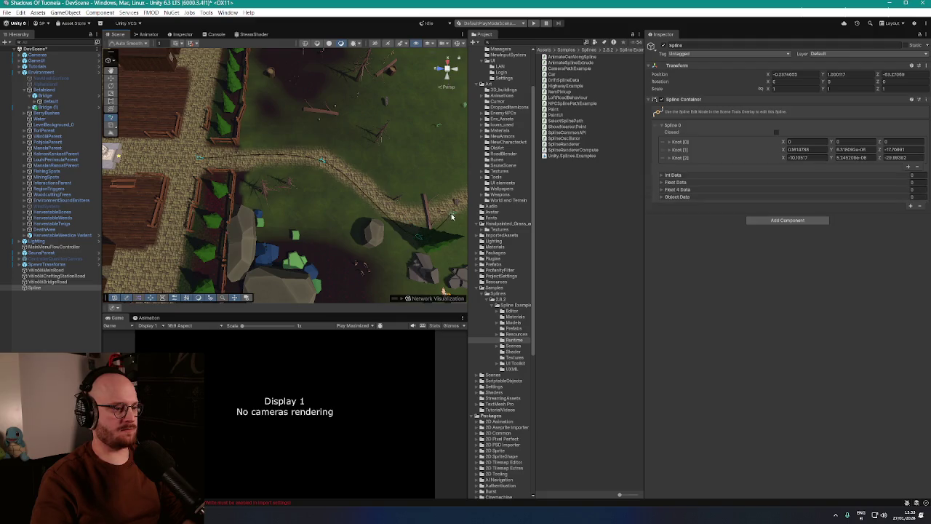
key(Right)
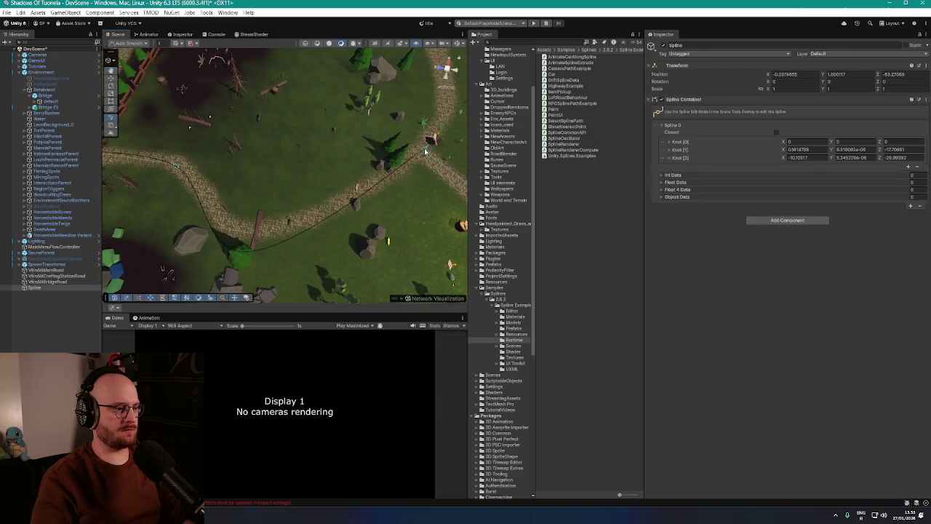
click(453, 125)
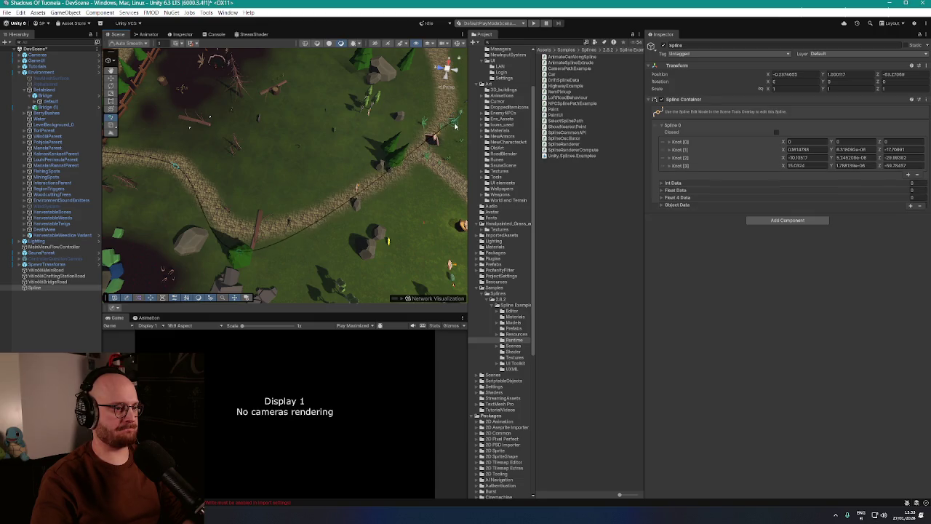
key(Right)
key(Up)
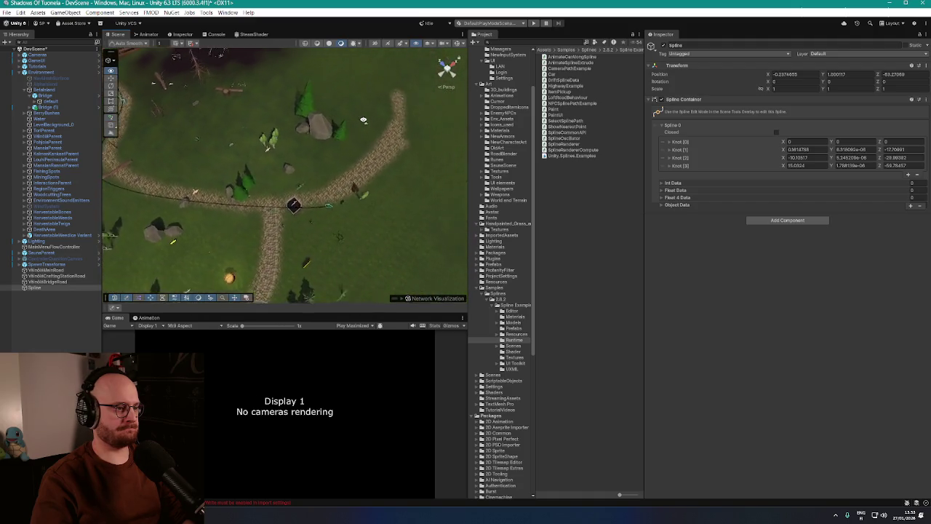
key(Right)
key(Up)
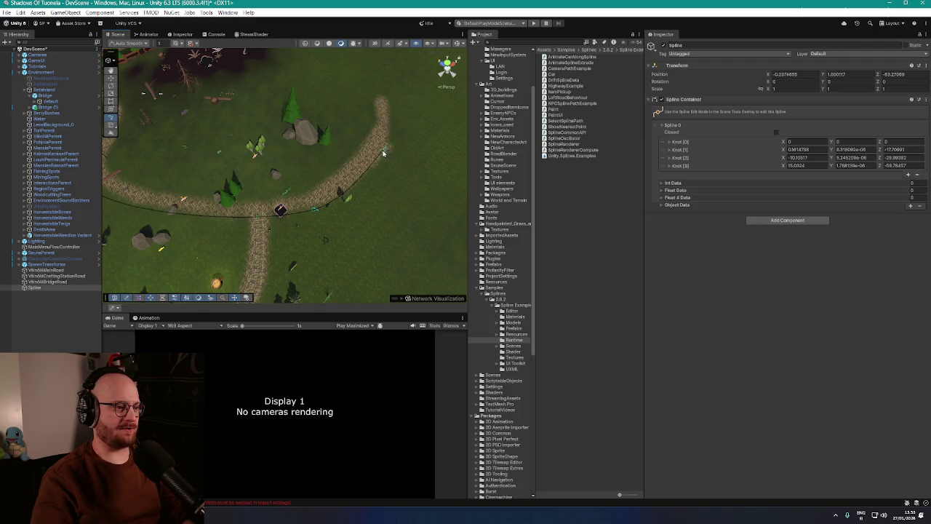
click(386, 154)
Place the last three knots toward the water and finish the eight-knot spline
scroll(373, 94, down, 5)
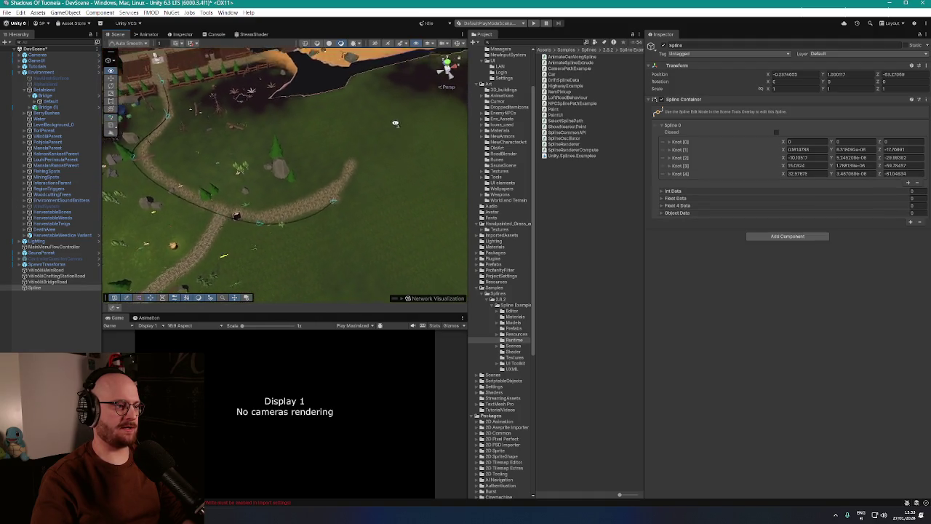
drag(395, 124, 345, 174)
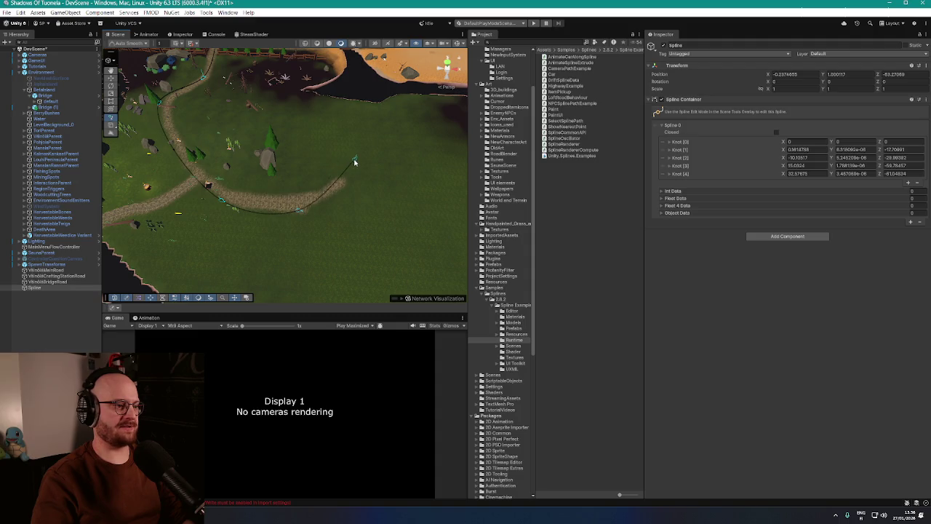
click(389, 147)
mouse_move(451, 140)
mouse_down()
mouse_move(400, 121)
mouse_move(324, 154)
mouse_up()
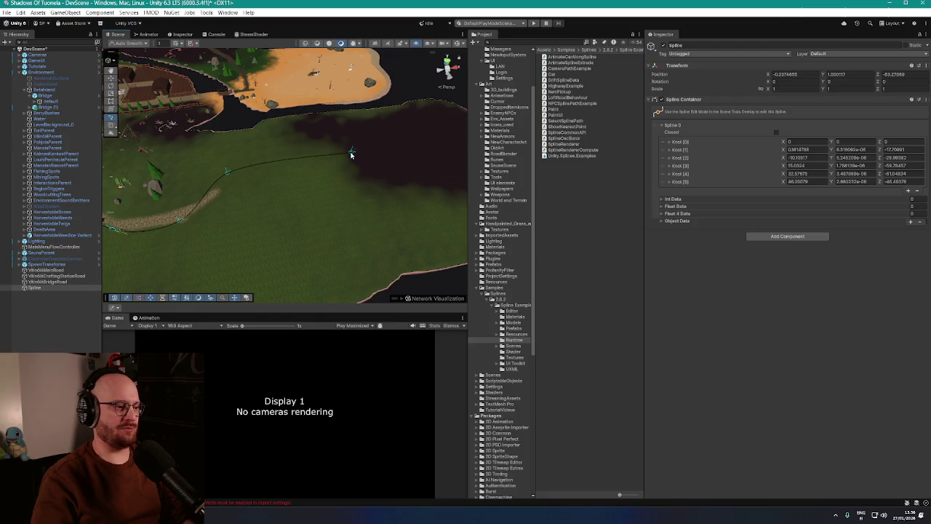
drag(385, 161, 318, 157)
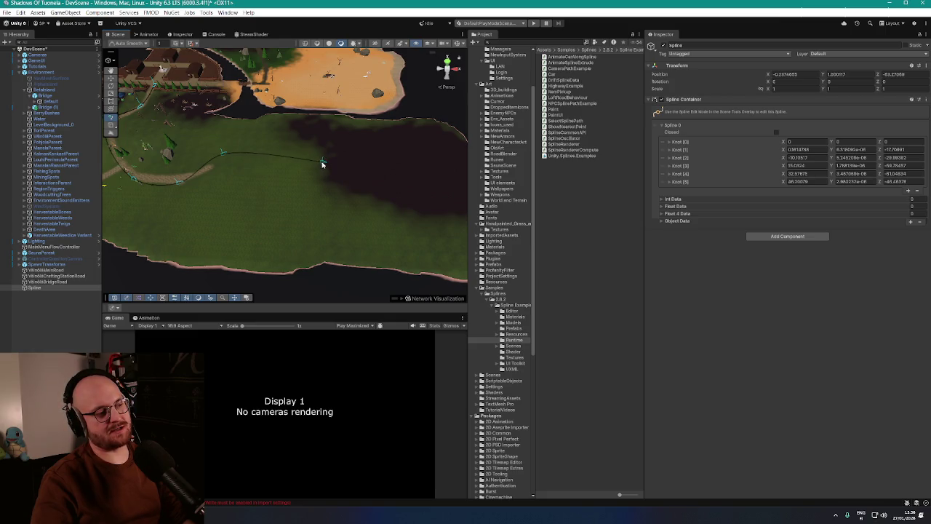
click(323, 162)
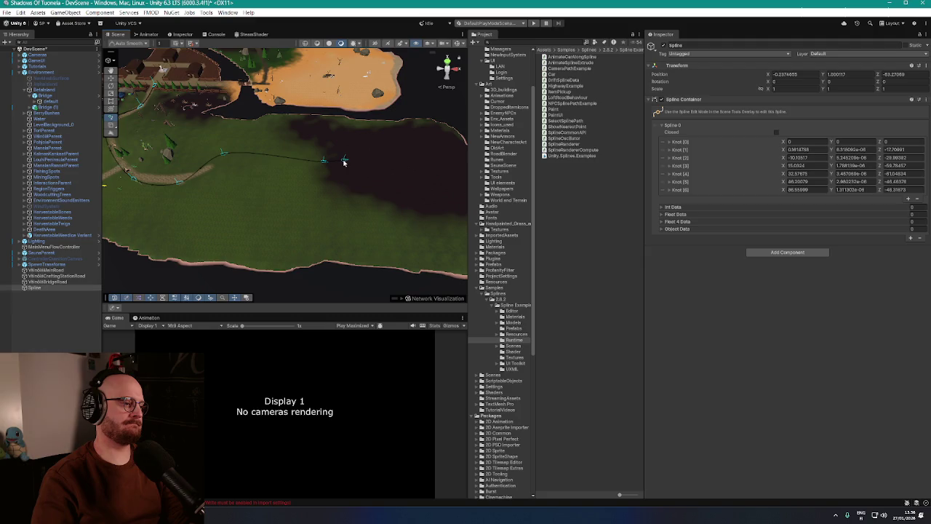
click(344, 162)
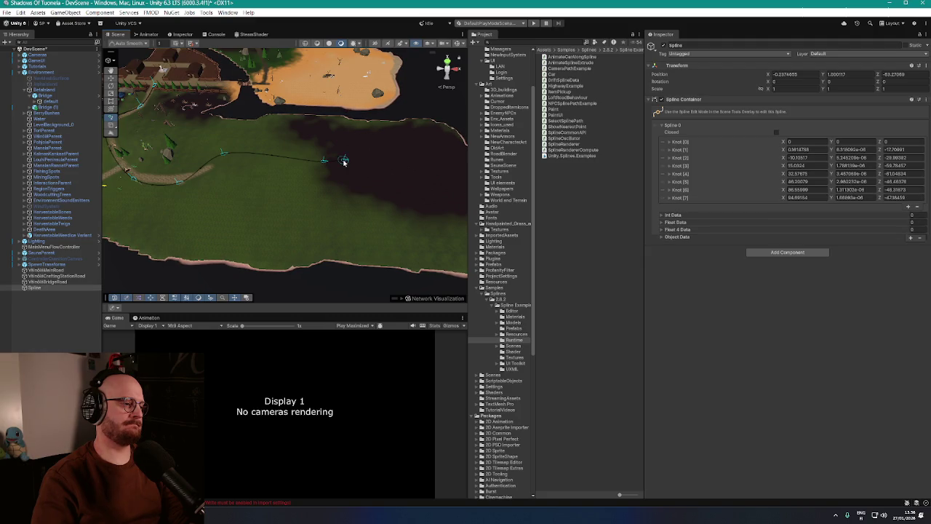
key(Escape)
mouse_move(308, 202)
mouse_down()
mouse_move(249, 196)
mouse_move(271, 179)
mouse_up()
scroll(271, 179, up, 10)
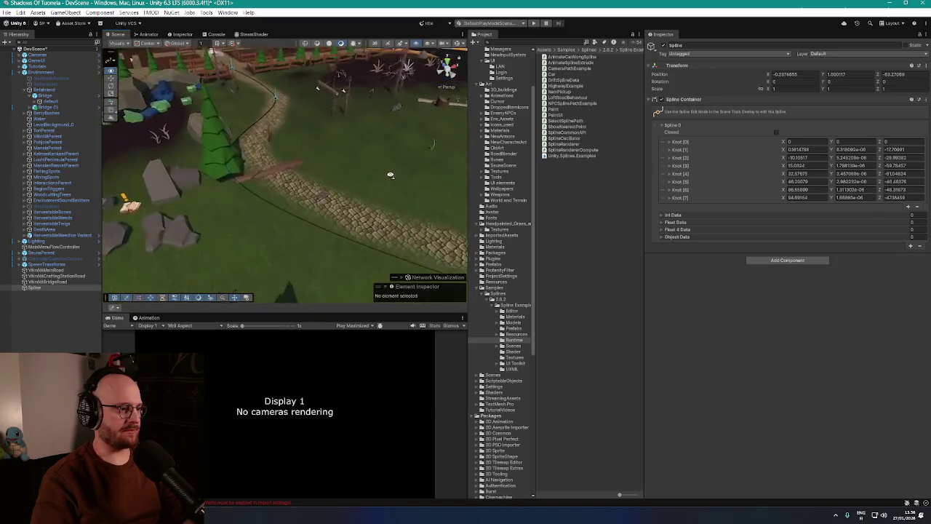
drag(416, 175, 327, 196)
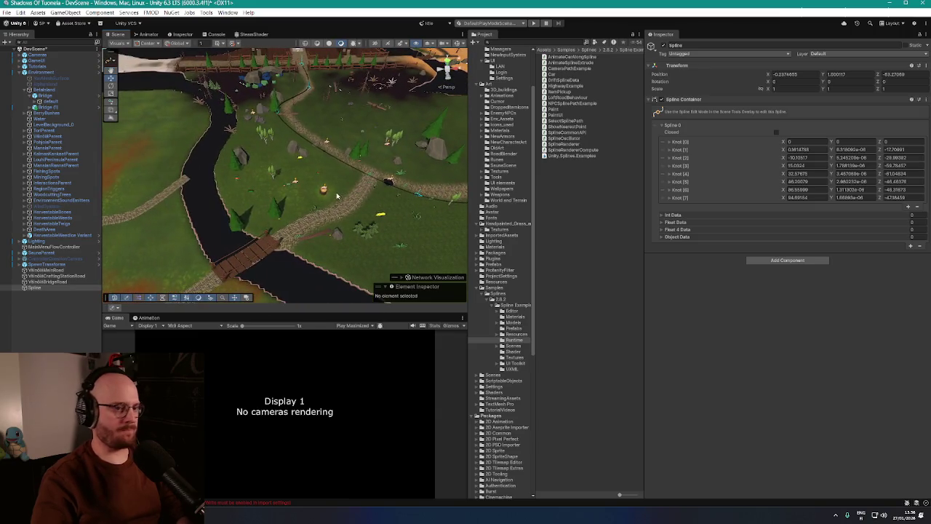
Add a Loft Road Behaviour to the spline and assign CobbleRoadMaterial to the road
click(790, 260)
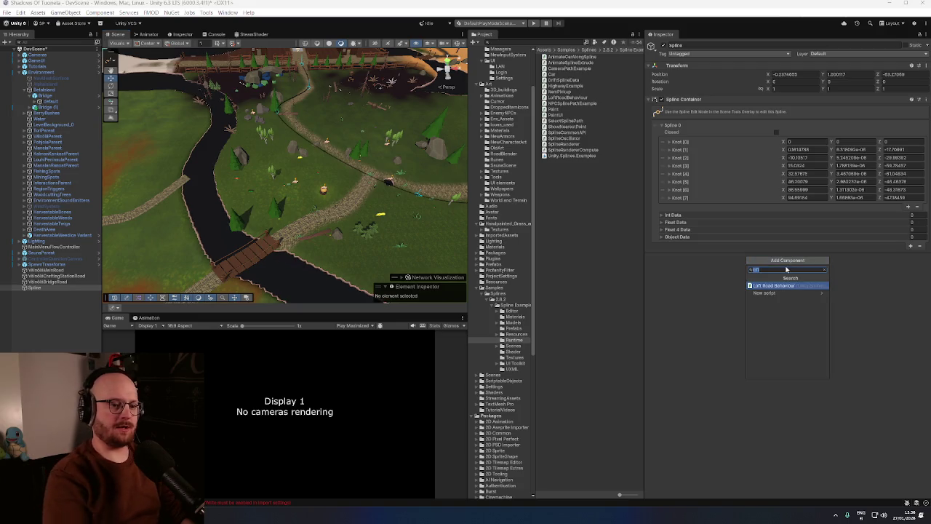
text(loft)
click(773, 285)
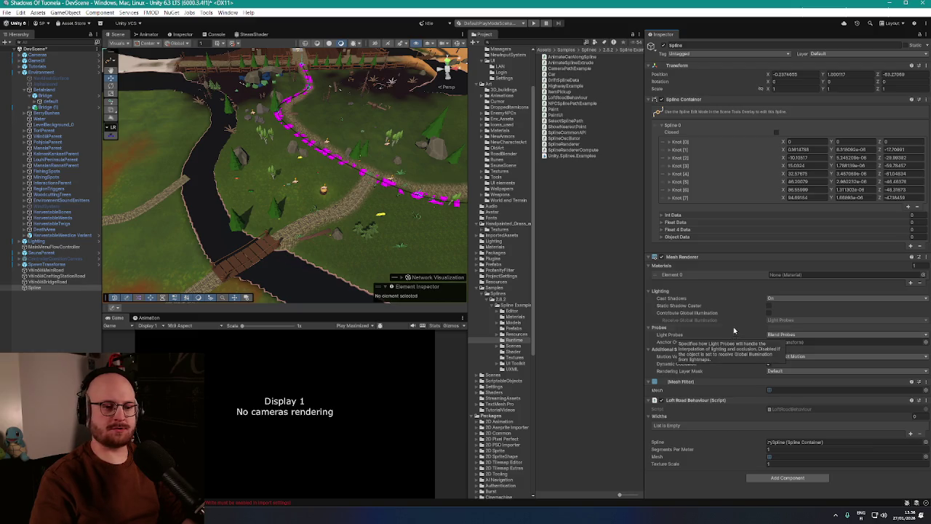
click(923, 274)
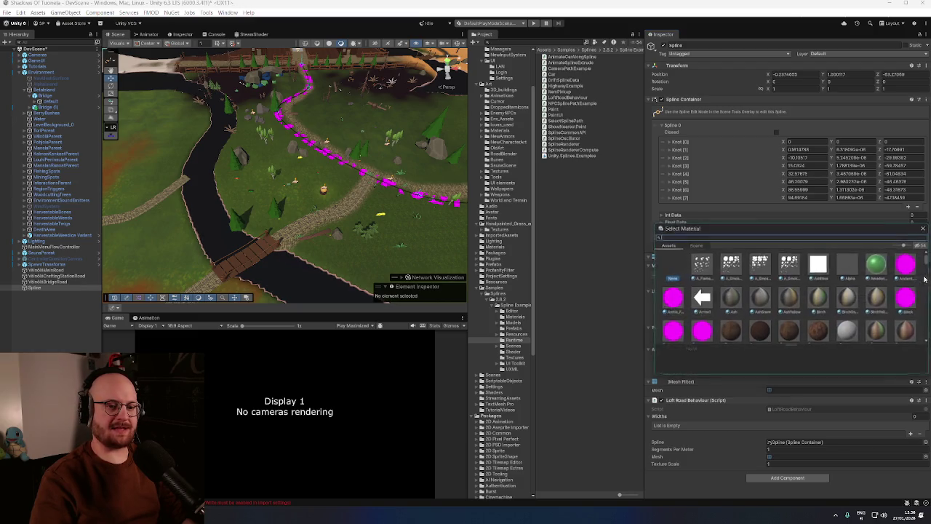
click(696, 245)
click(670, 245)
text(road)
double_click(738, 264)
key(f)
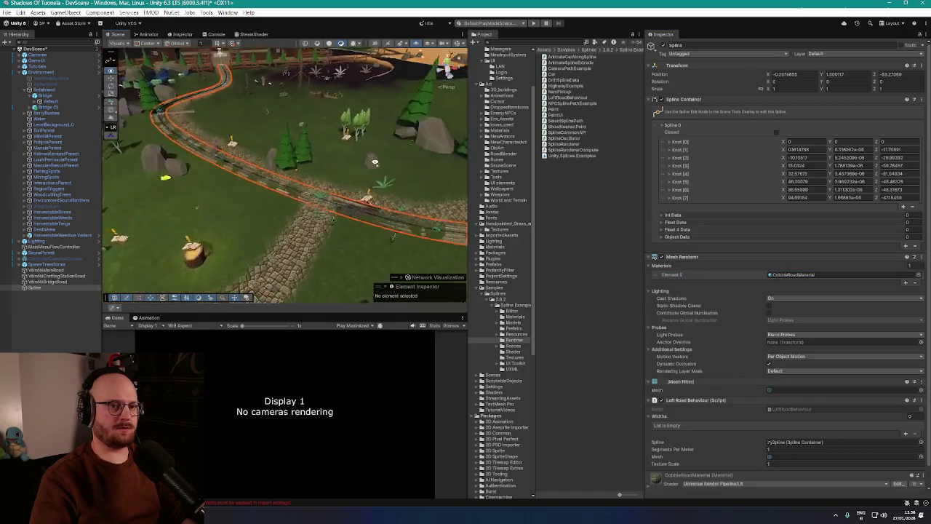
Set the road's Position Y to 1.03, Texture Scale 100 and Segments Per Meter 100
text(1.03)
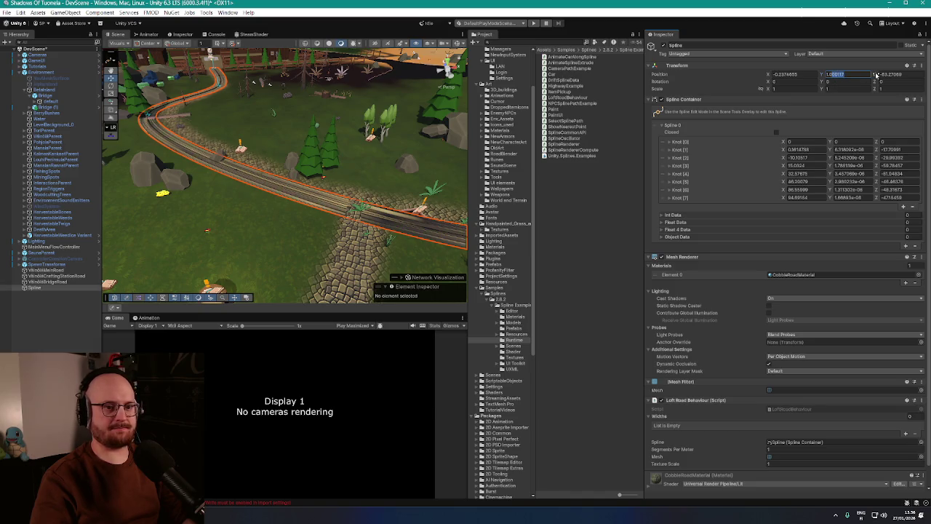
scroll(761, 357, down, 1)
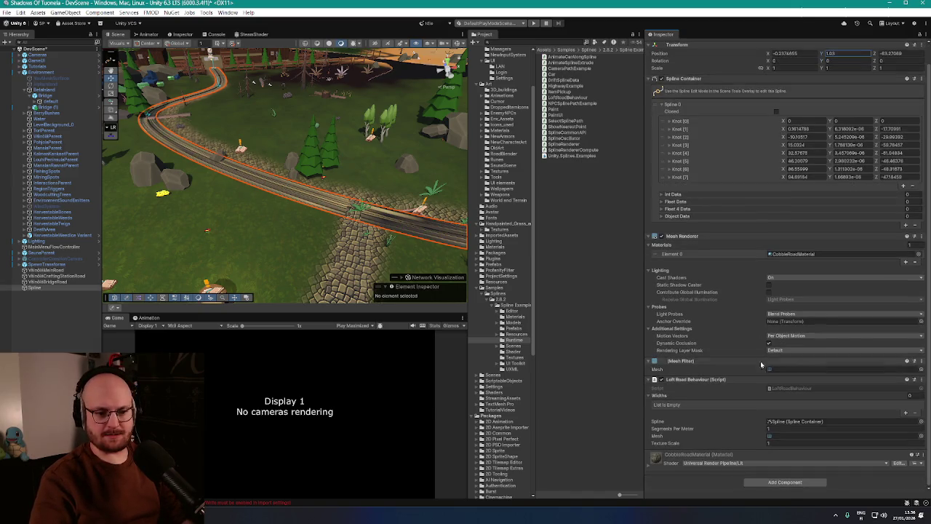
mouse_move(700, 446)
mouse_down()
mouse_move(782, 446)
mouse_move(844, 469)
mouse_move(325, 502)
mouse_move(627, 502)
mouse_move(807, 469)
mouse_up()
text(100)
mouse_move(419, 300)
mouse_down()
mouse_move(310, 194)
mouse_move(280, 211)
mouse_move(287, 204)
mouse_up()
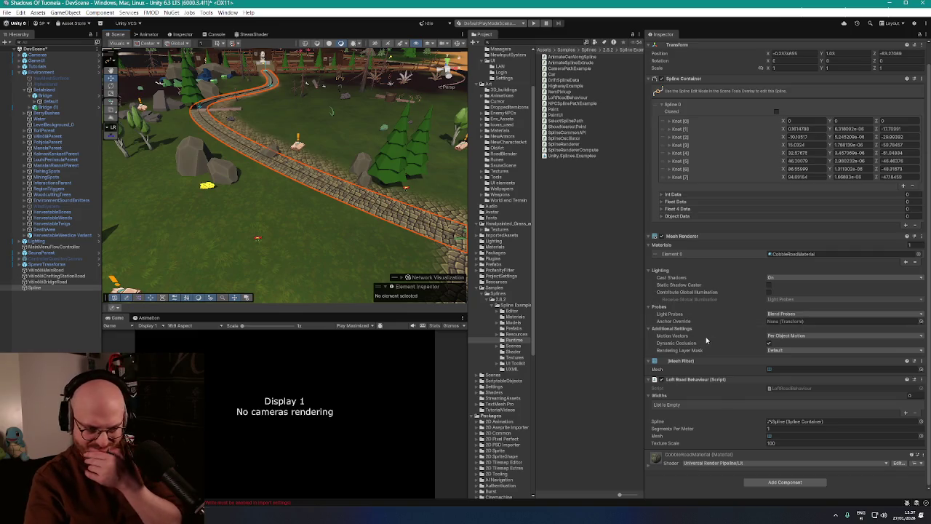
drag(752, 430, 776, 432)
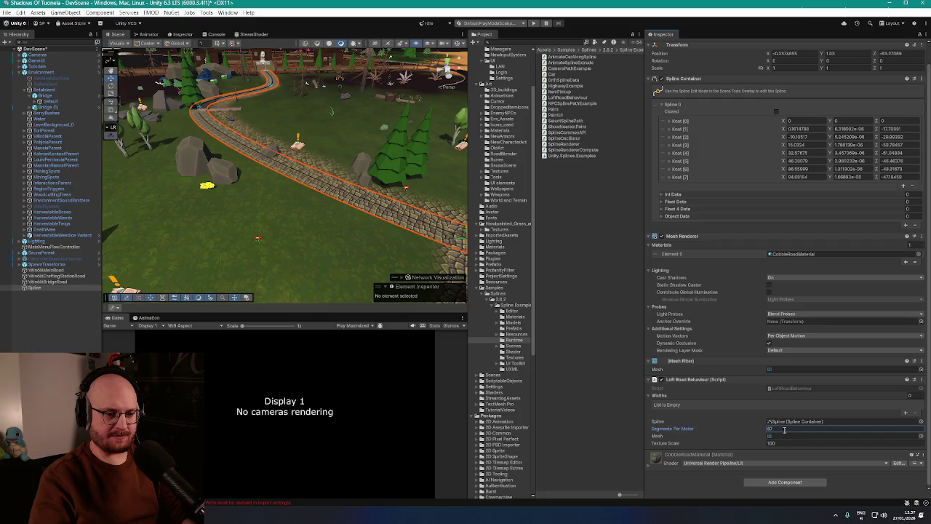
text(100)
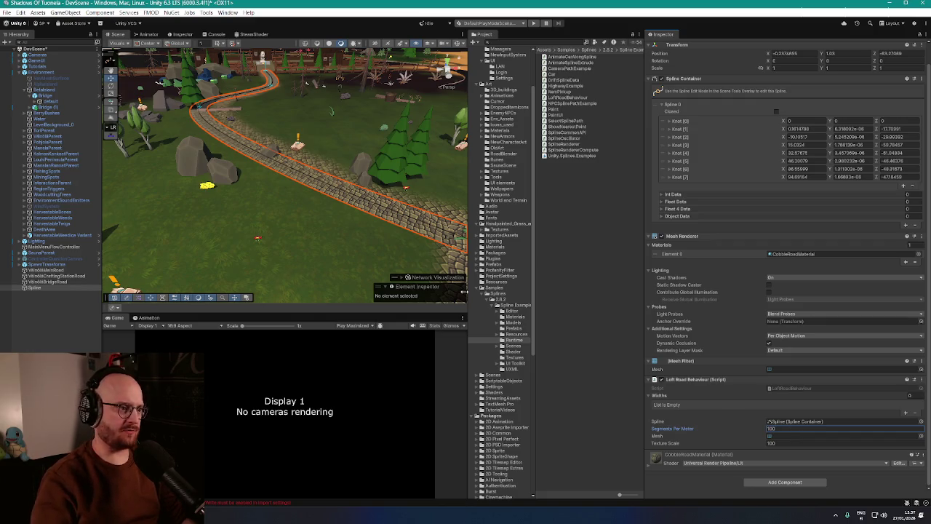
scroll(398, 198, up, 10)
scroll(399, 198, down, 10)
key(w)
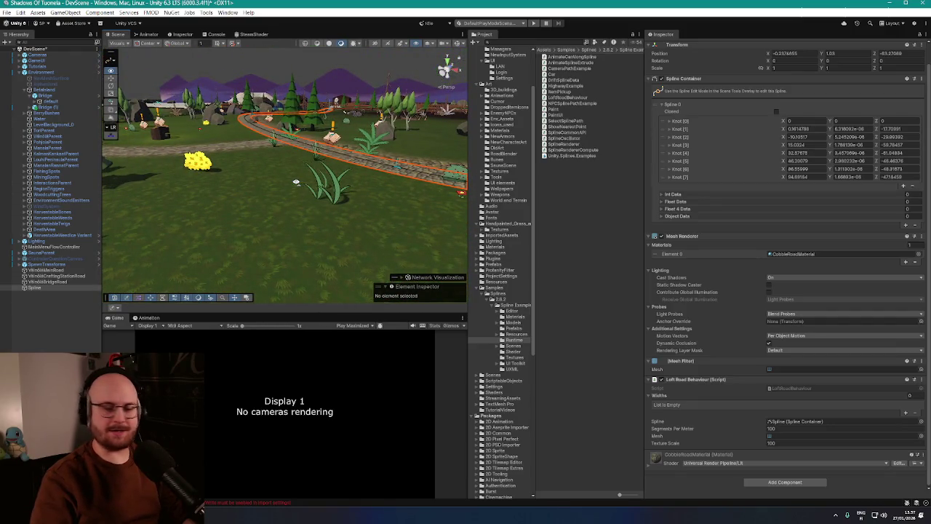
key(w)
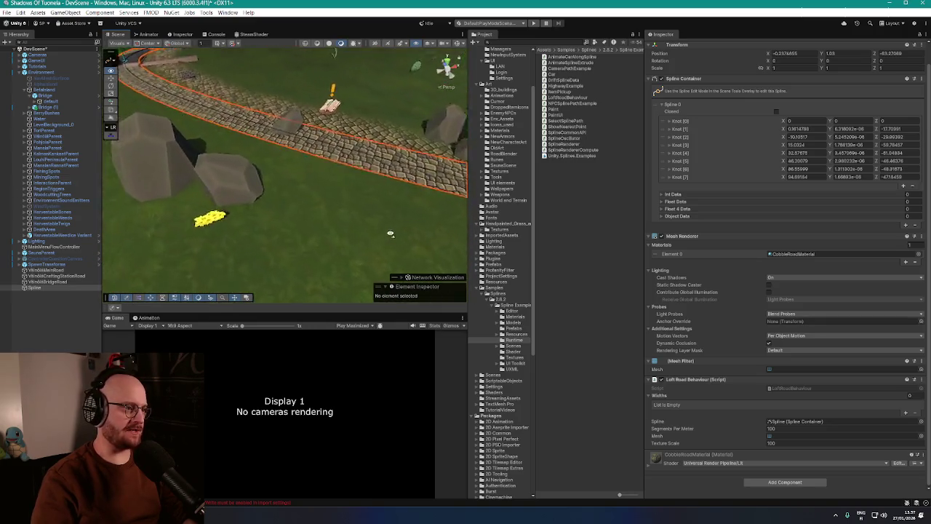
key(w)
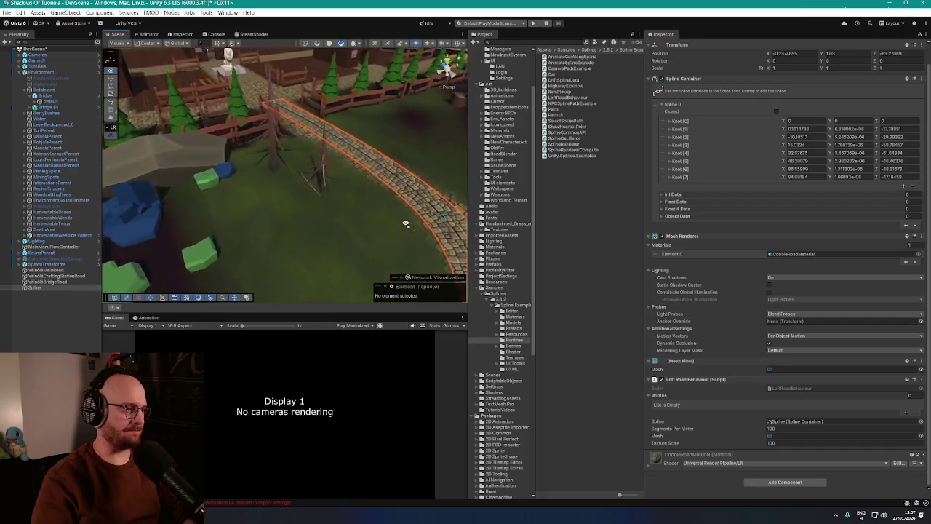
mouse_move(596, 244)
mouse_down()
mouse_move(469, 202)
mouse_move(384, 192)
mouse_up()
mouse_move(304, 187)
mouse_down()
mouse_move(261, 220)
mouse_move(280, 168)
mouse_move(284, 195)
mouse_move(332, 211)
mouse_move(320, 218)
mouse_up()
Rename the Spline object to VilniöToForestRoad and frame the whole road in the Scene view
click(38, 289)
click(37, 288)
text(Villa)
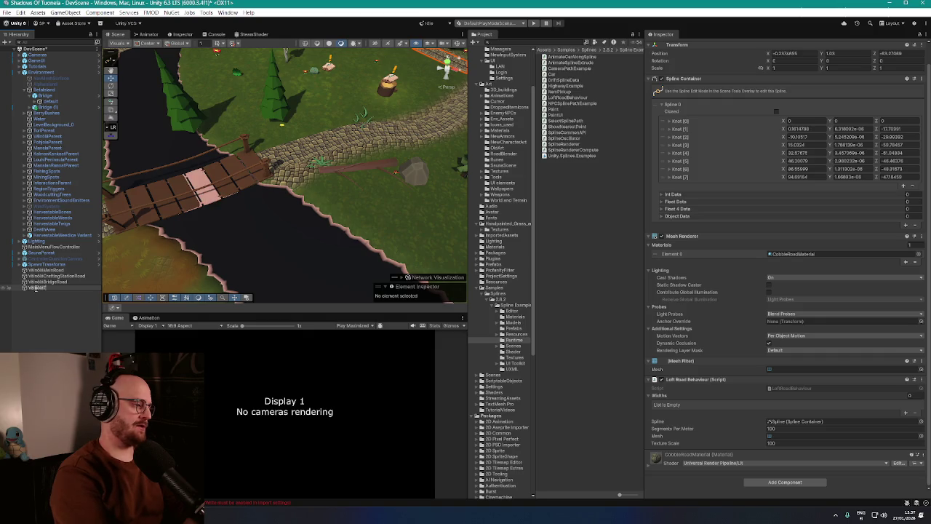
text(Road)
key(Return)
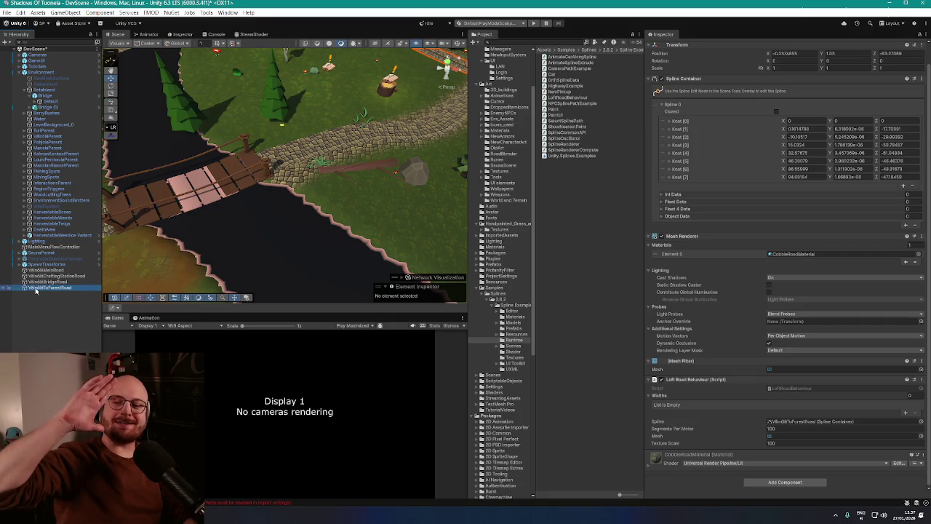
key(f)
mouse_move(363, 179)
mouse_down()
mouse_move(155, 202)
mouse_move(353, 224)
mouse_move(364, 216)
mouse_move(320, 204)
mouse_move(310, 211)
mouse_up()
key(f)
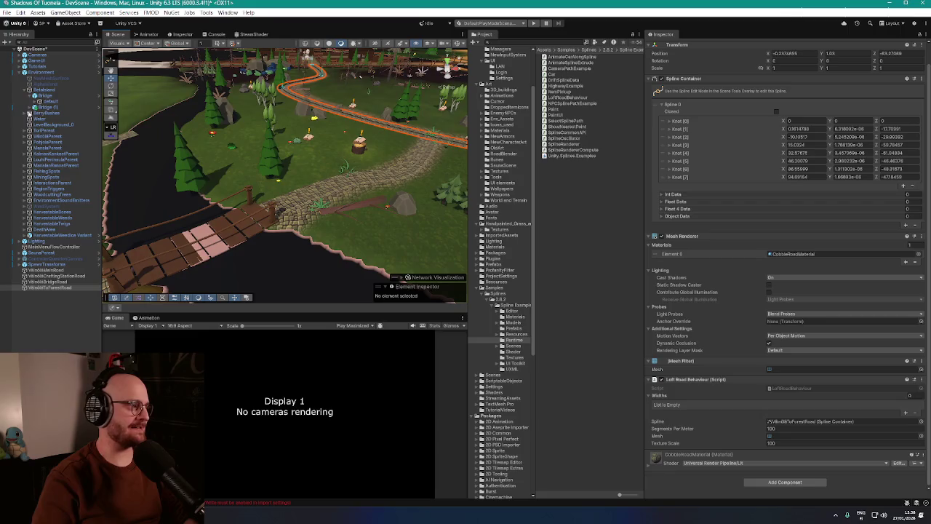
Fly the camera from the bridge to look along the cobblestone road beside the river
drag(198, 247, 195, 196)
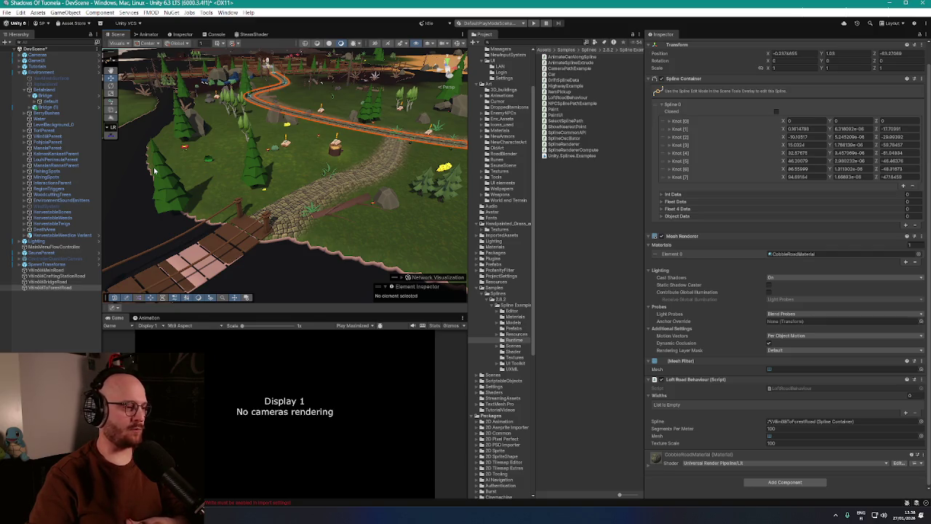
mouse_move(160, 172)
mouse_down()
mouse_move(208, 148)
mouse_move(230, 153)
mouse_up()
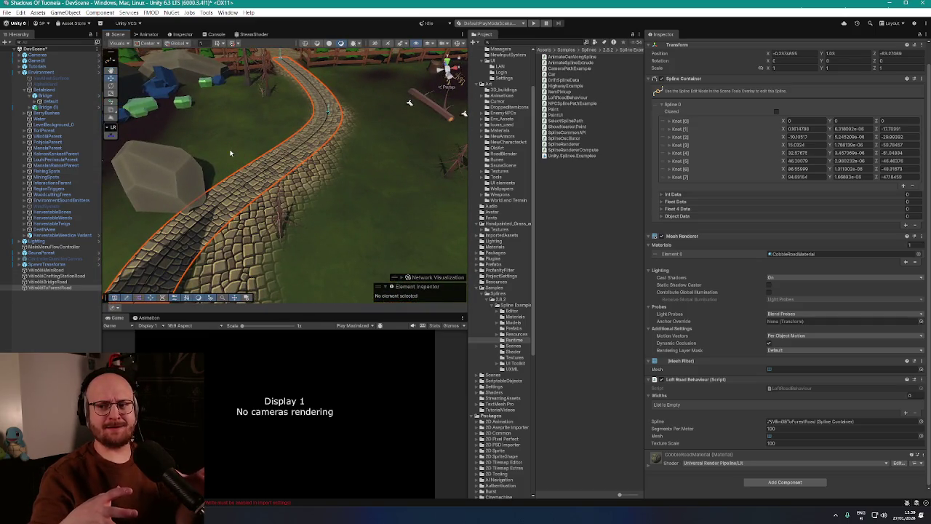
mouse_move(230, 152)
mouse_down()
mouse_move(294, 124)
mouse_move(310, 176)
mouse_move(293, 152)
mouse_move(205, 153)
mouse_move(240, 171)
mouse_move(164, 210)
mouse_up()
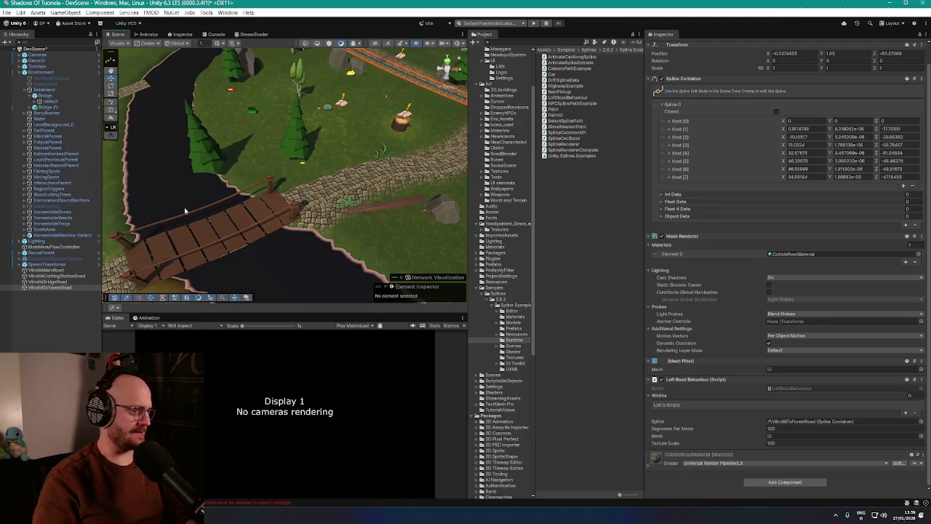
mouse_move(407, 226)
mouse_down()
mouse_move(456, 230)
mouse_move(96, 297)
mouse_up()
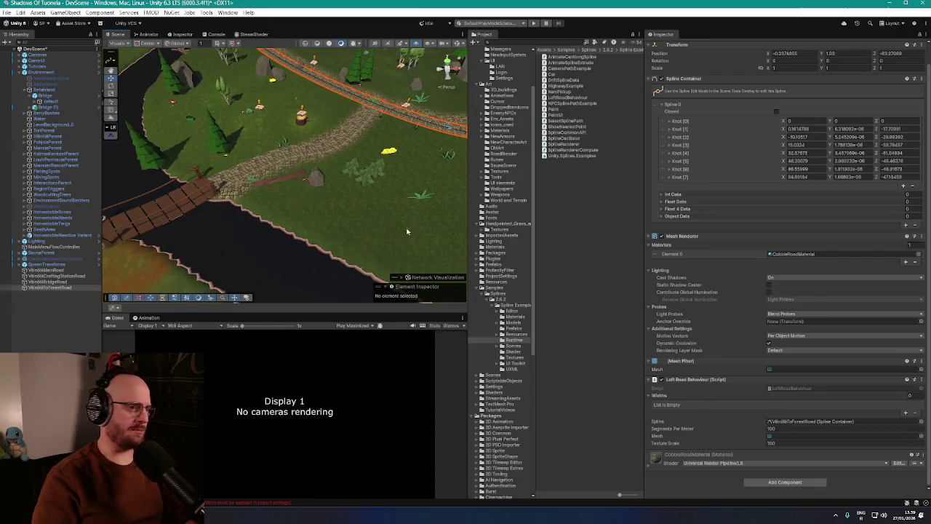
scroll(718, 291, up, 1)
On the Betaisland terrain, pick the splatter brush at size 14 and switch to Paint Texture
click(43, 89)
drag(334, 144, 261, 175)
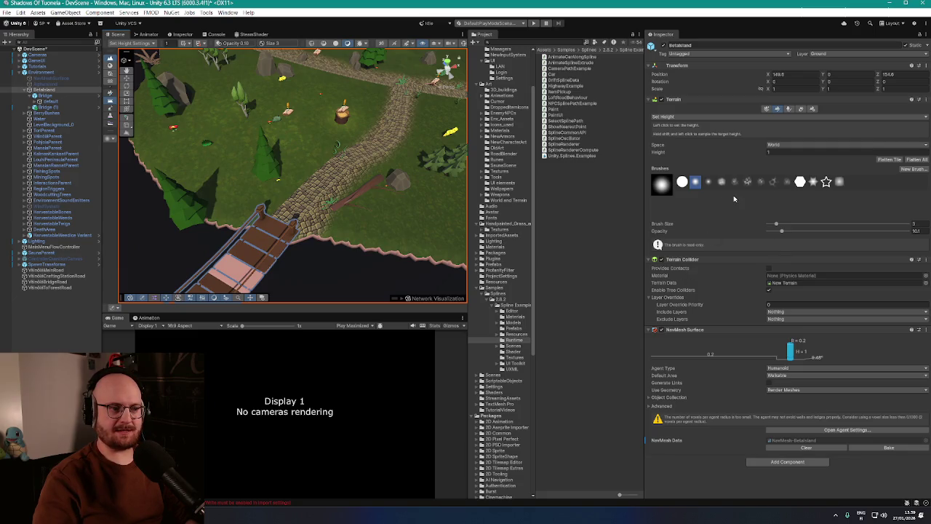
click(748, 183)
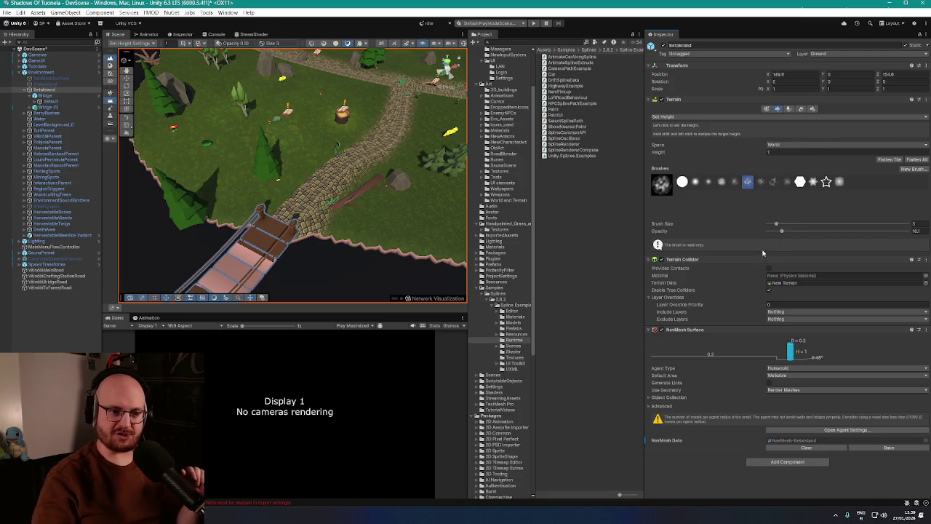
drag(781, 227, 783, 227)
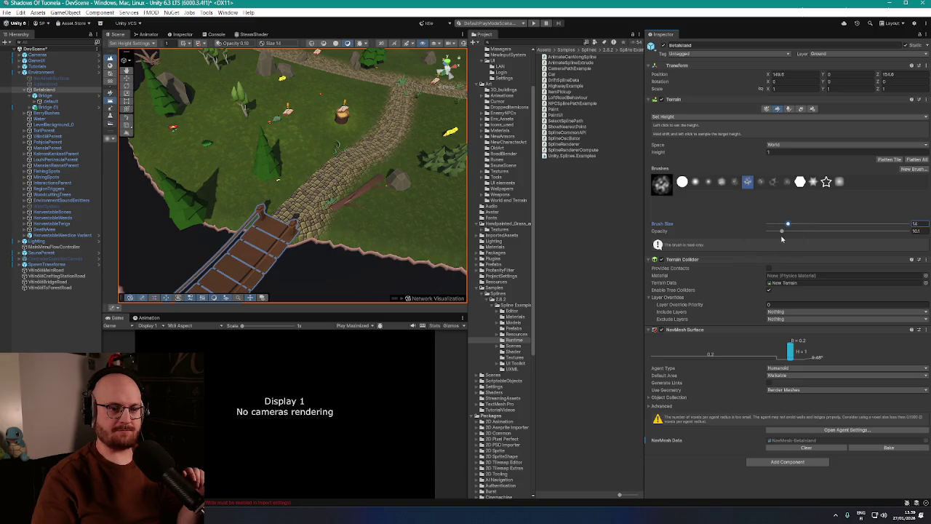
click(791, 147)
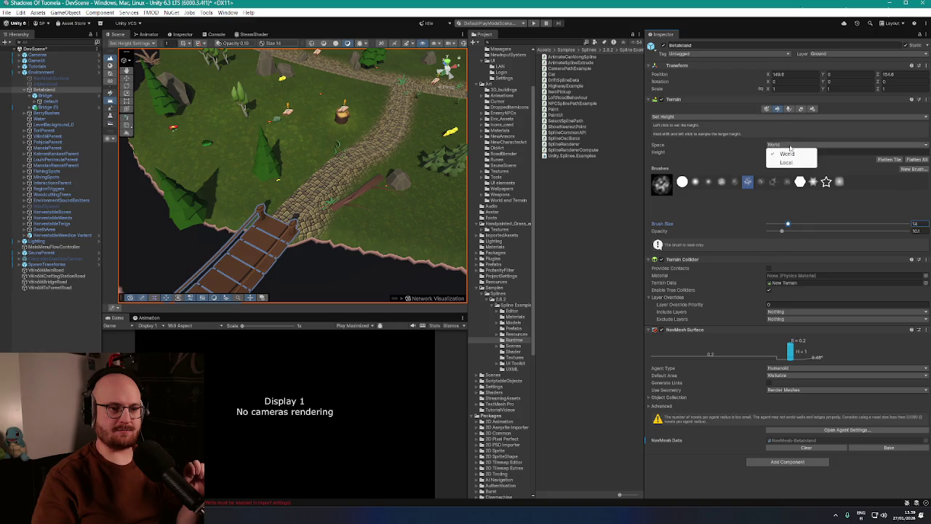
click(768, 119)
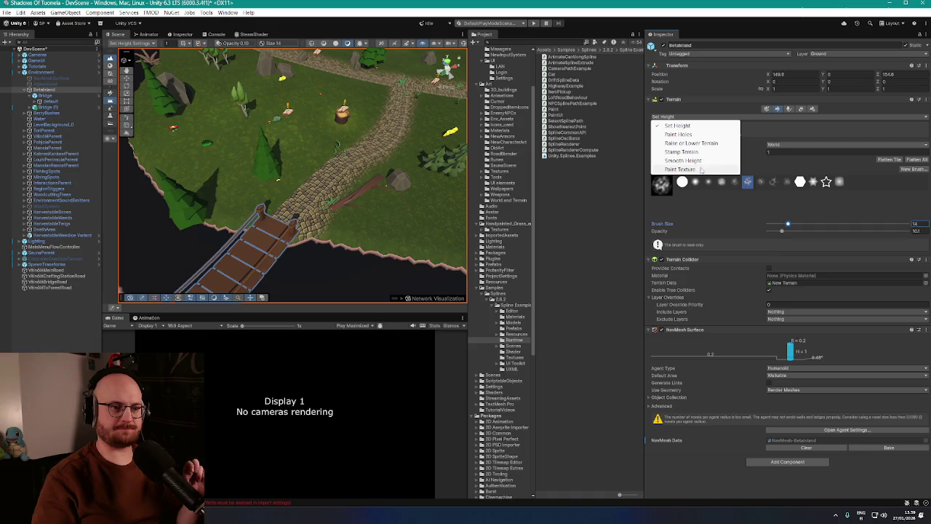
click(702, 169)
scroll(658, 291, down, 3)
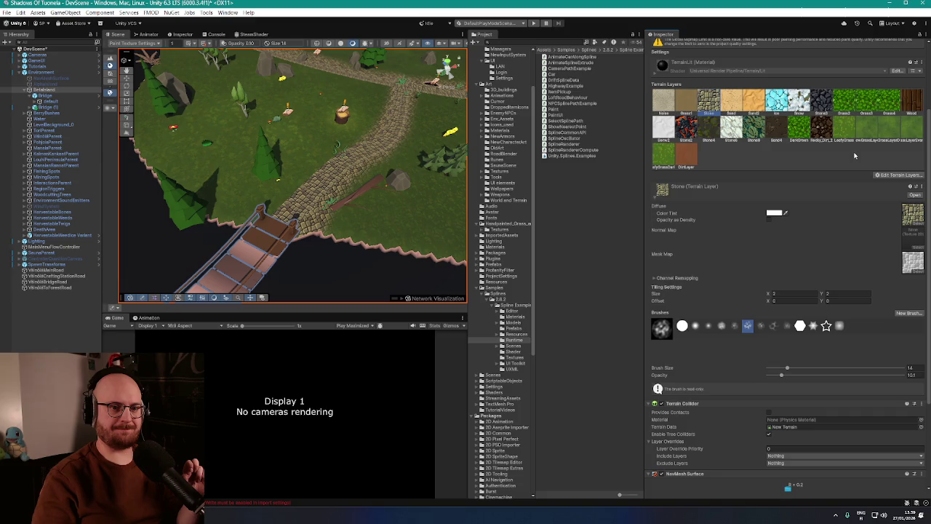
Select New Grass Layer Even Darker and paint it along the lake shore
click(913, 135)
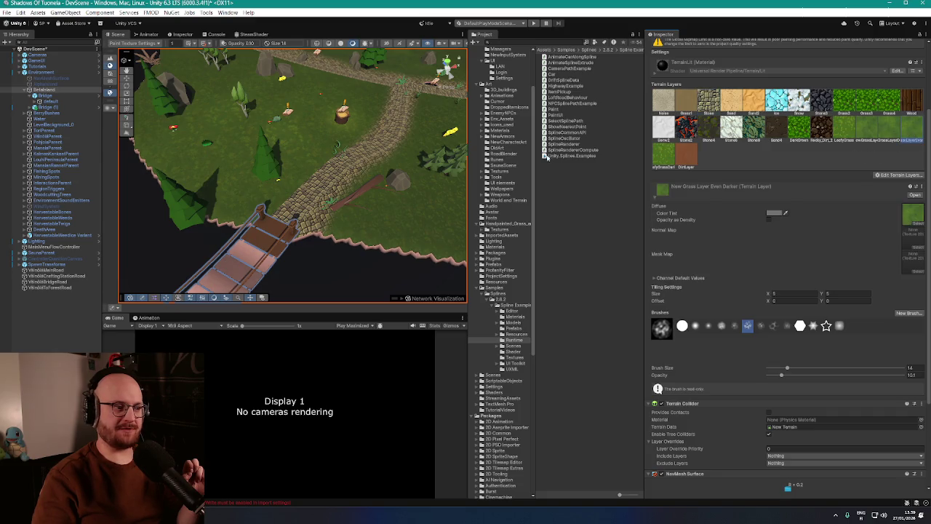
mouse_move(378, 190)
mouse_down()
mouse_move(427, 225)
mouse_move(427, 267)
mouse_move(234, 211)
mouse_move(259, 229)
mouse_move(328, 167)
mouse_move(378, 146)
mouse_move(264, 229)
mouse_move(311, 208)
mouse_move(208, 249)
mouse_move(233, 218)
mouse_move(343, 156)
mouse_move(352, 163)
mouse_move(383, 149)
mouse_move(215, 144)
mouse_up()
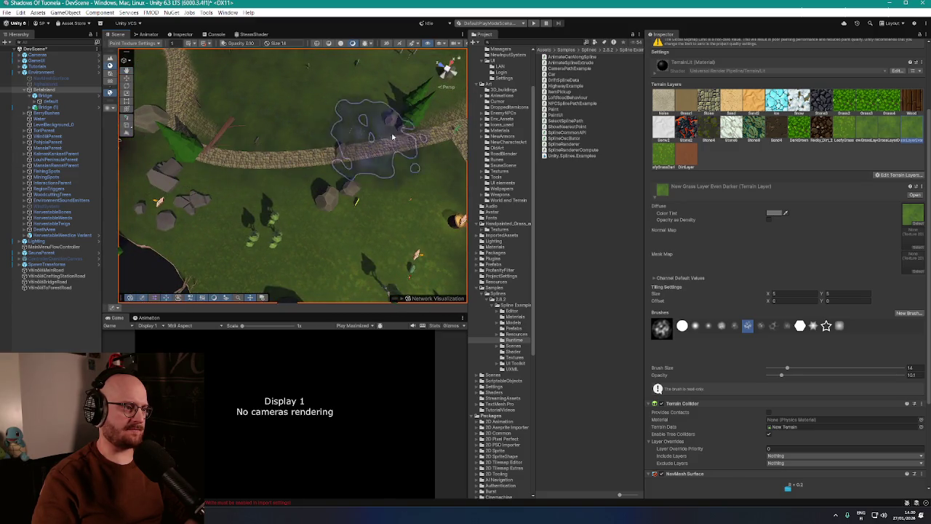
drag(392, 136, 249, 136)
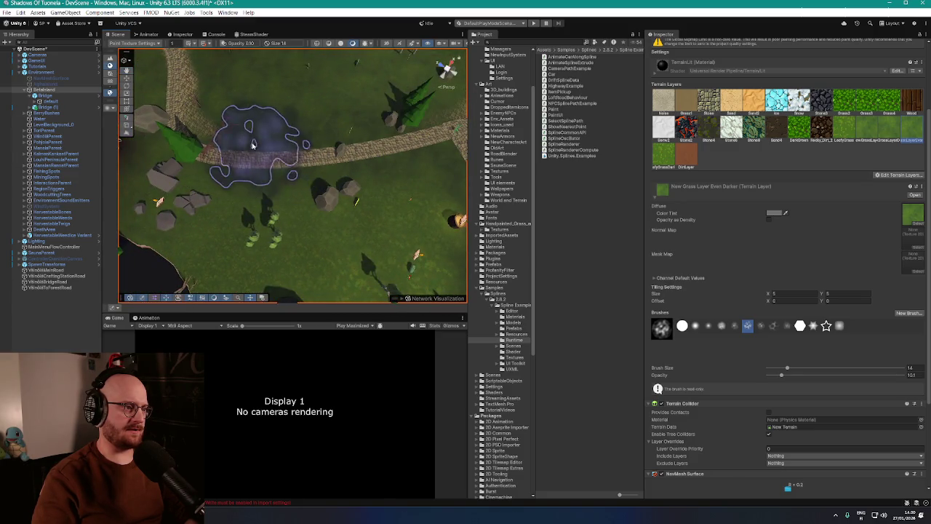
mouse_move(177, 93)
mouse_down()
mouse_move(254, 130)
mouse_move(281, 209)
mouse_up()
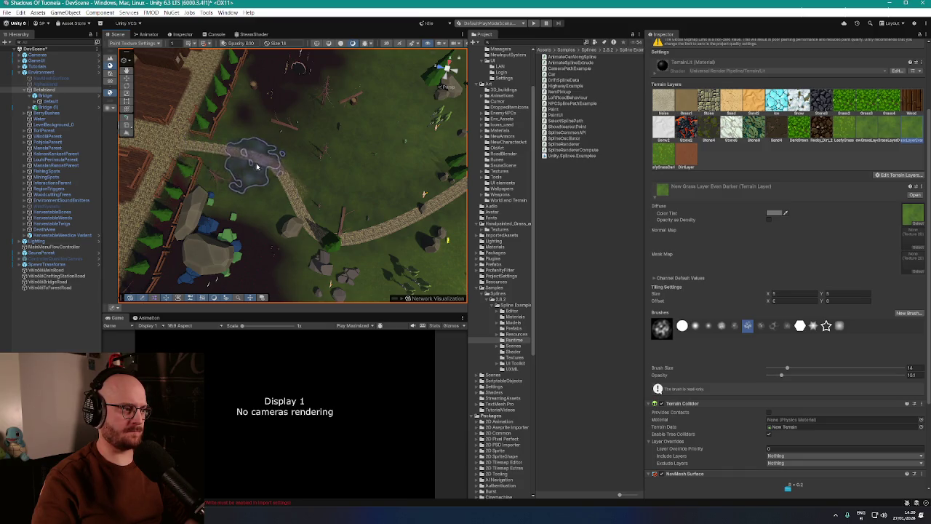
scroll(326, 241, down, 5)
mouse_move(277, 189)
mouse_down()
mouse_move(203, 110)
mouse_move(332, 160)
mouse_move(254, 127)
mouse_move(231, 139)
mouse_move(314, 158)
mouse_move(260, 153)
mouse_move(321, 150)
mouse_move(428, 192)
mouse_move(266, 160)
mouse_move(183, 237)
mouse_move(565, 138)
mouse_move(322, 197)
mouse_move(399, 197)
mouse_move(360, 199)
mouse_up()
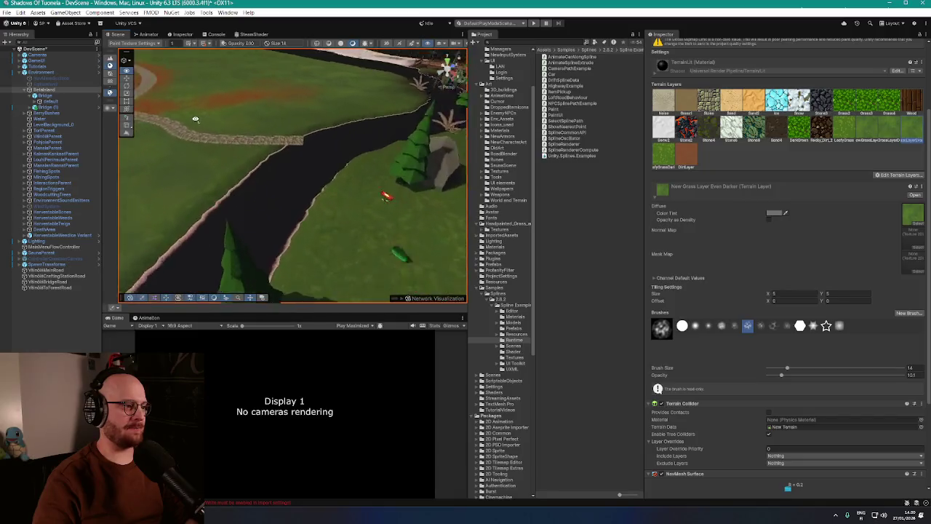
scroll(255, 128, down, 5)
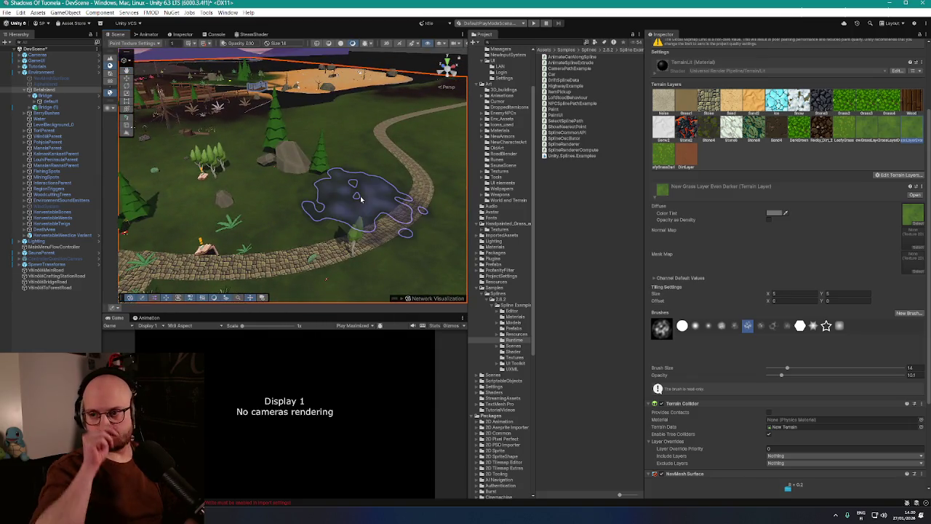
Paint more of the darker grass beside the cobblestone road
mouse_move(360, 199)
mouse_down()
mouse_move(317, 211)
mouse_move(357, 218)
mouse_move(318, 235)
mouse_move(255, 157)
mouse_up()
mouse_move(386, 123)
mouse_down()
mouse_move(308, 231)
mouse_move(240, 226)
mouse_up()
scroll(299, 232, down, 6)
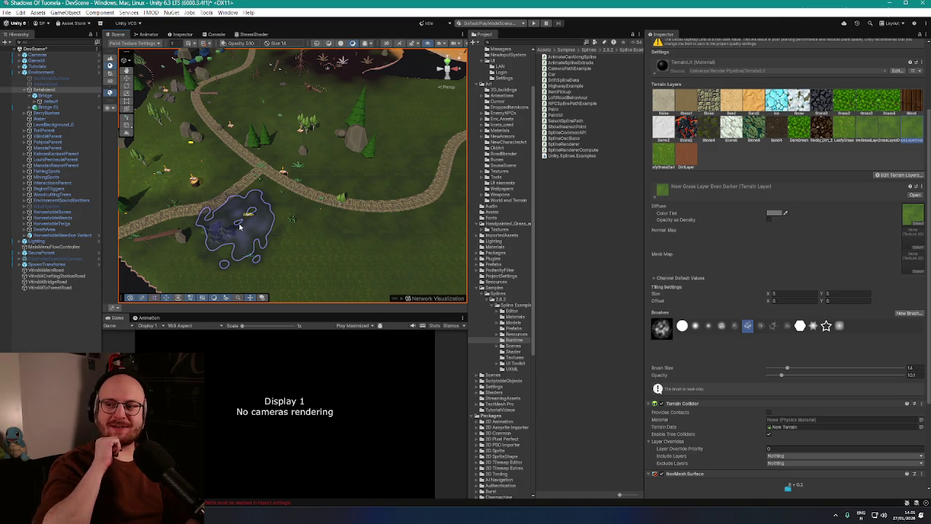
scroll(240, 226, up, 10)
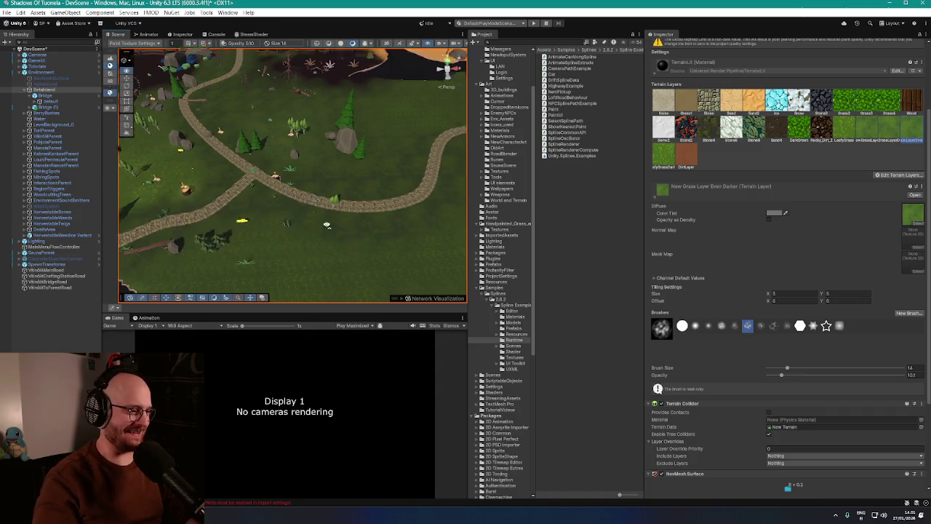
scroll(280, 243, down, 3)
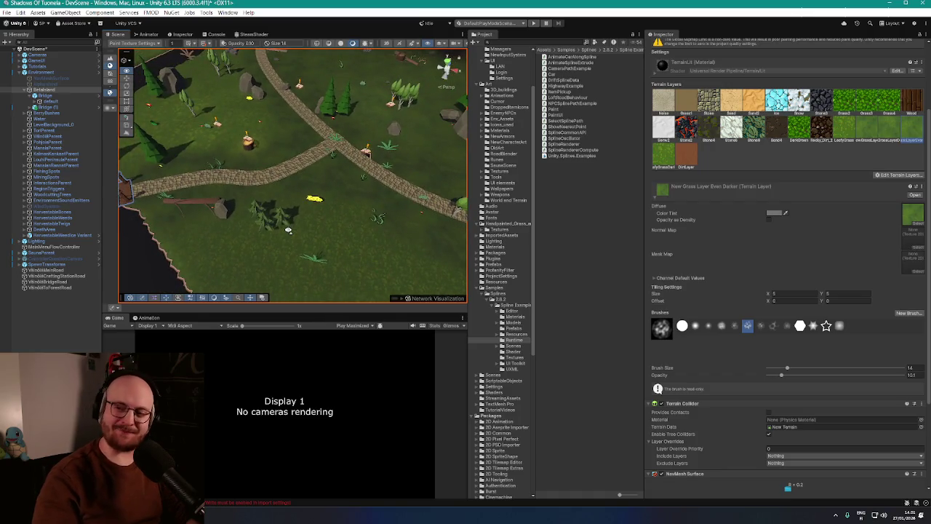
scroll(288, 230, down, 5)
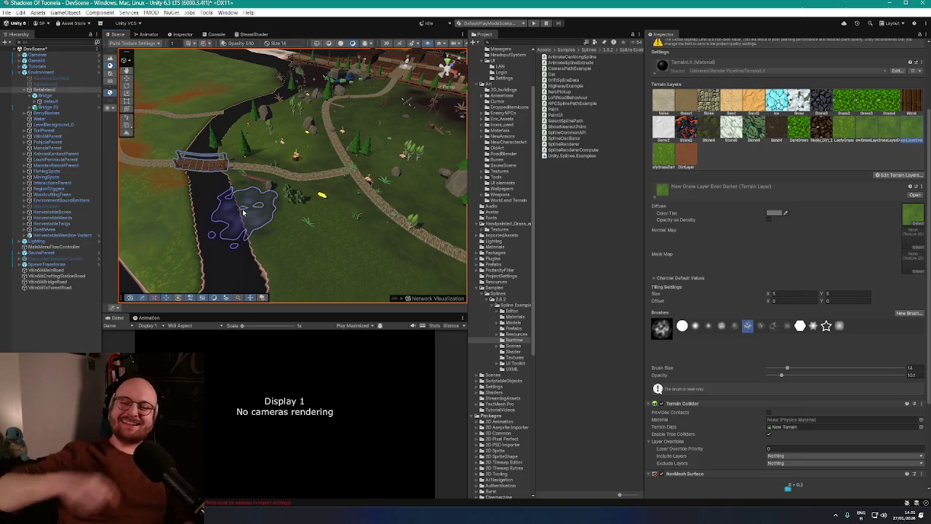
mouse_move(339, 198)
mouse_down()
mouse_move(466, 152)
mouse_move(240, 175)
mouse_up()
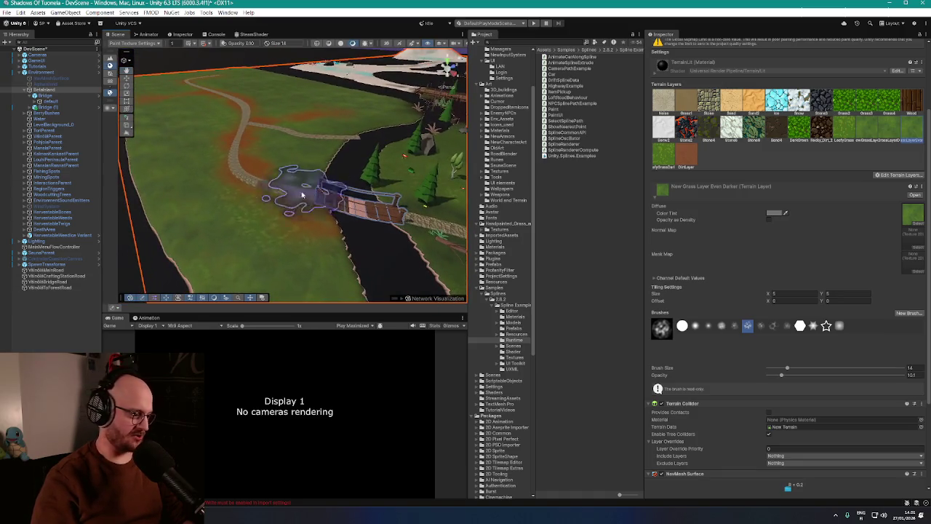
Search Google for 'dutch swear words' in a new Firefox tab
key(alt+Tab)
key(ctrl+t)
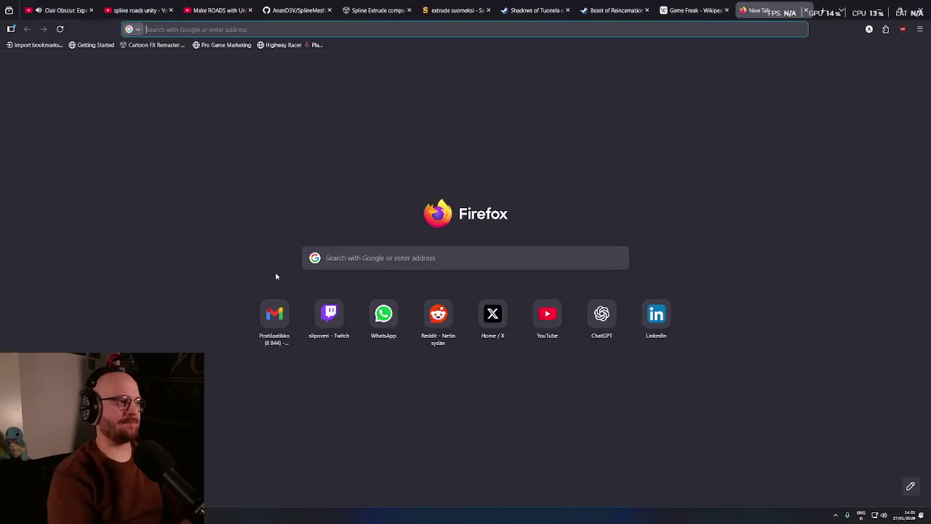
text(dutch swear words)
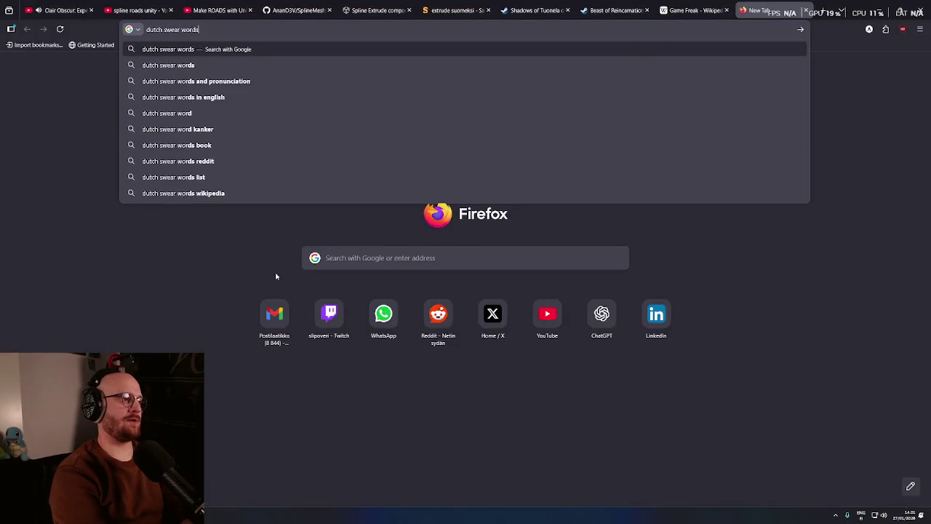
key(Return)
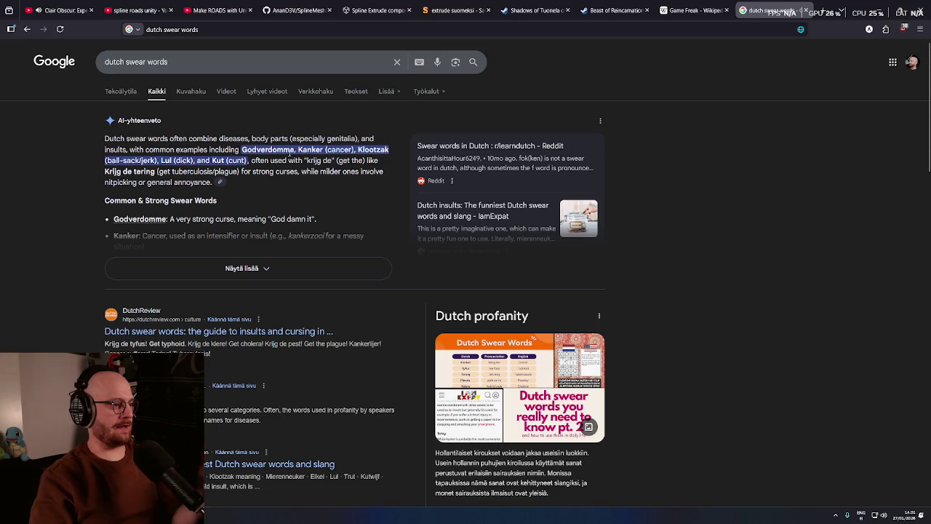
Highlight words in the AI overview, then minimise Firefox to return to Unity
drag(324, 149, 389, 151)
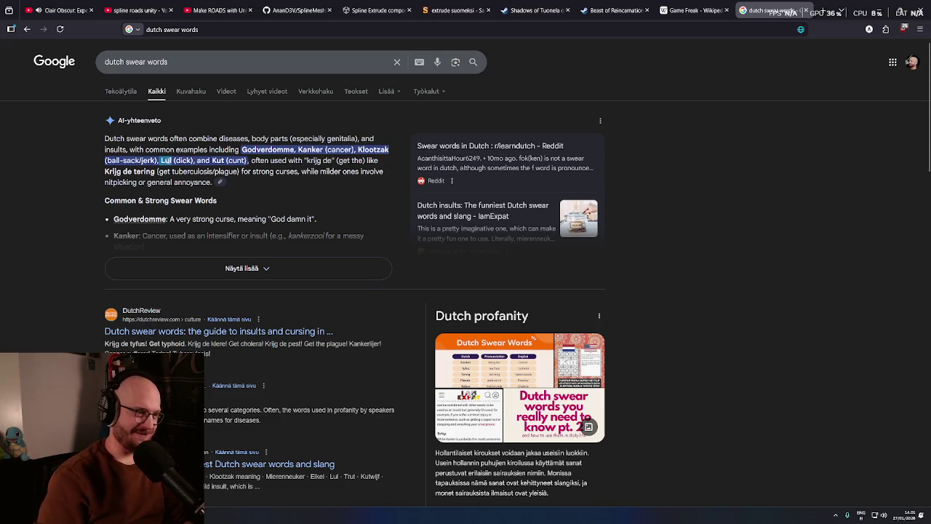
scroll(279, 178, down, 1)
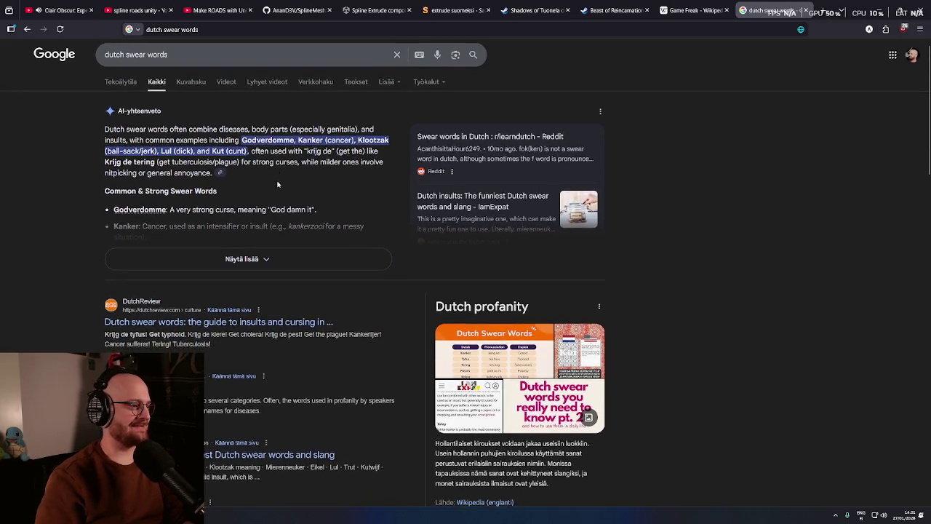
middle_click(209, 152)
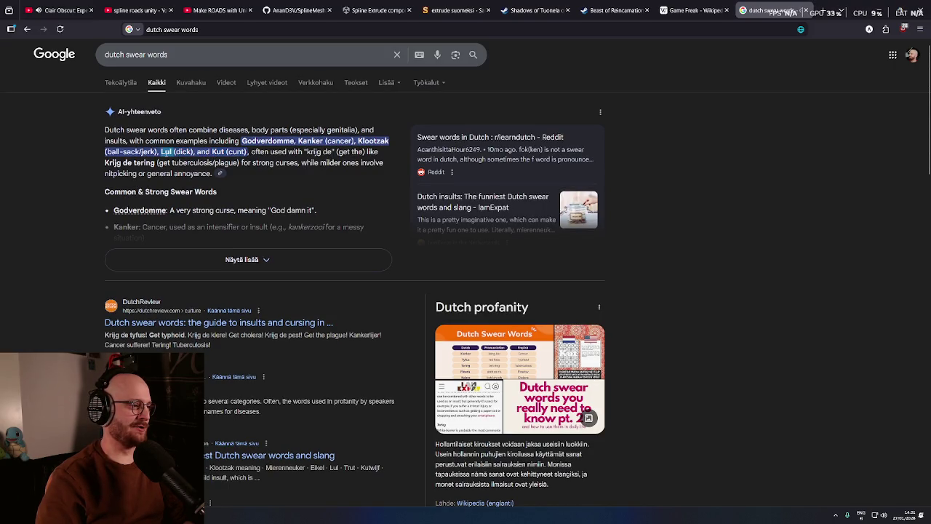
triple_click(166, 152)
double_click(166, 152)
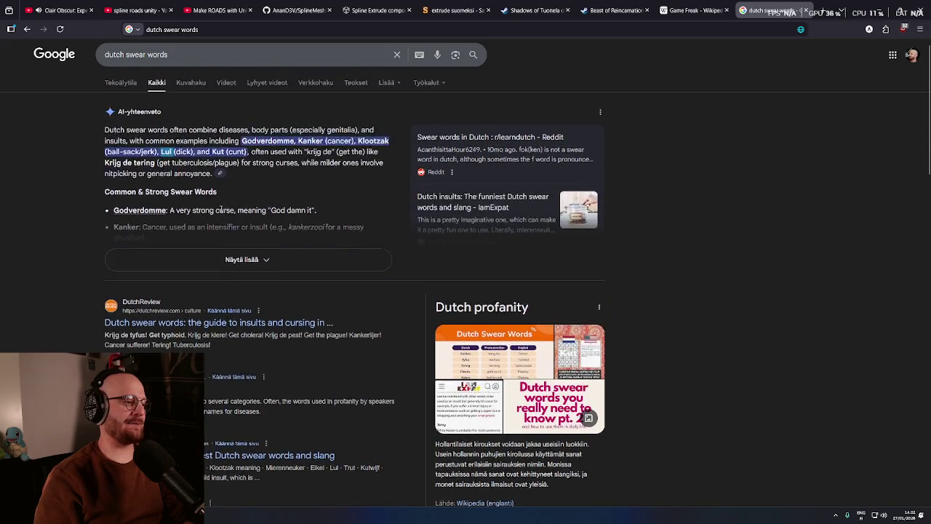
scroll(198, 218, up, 1)
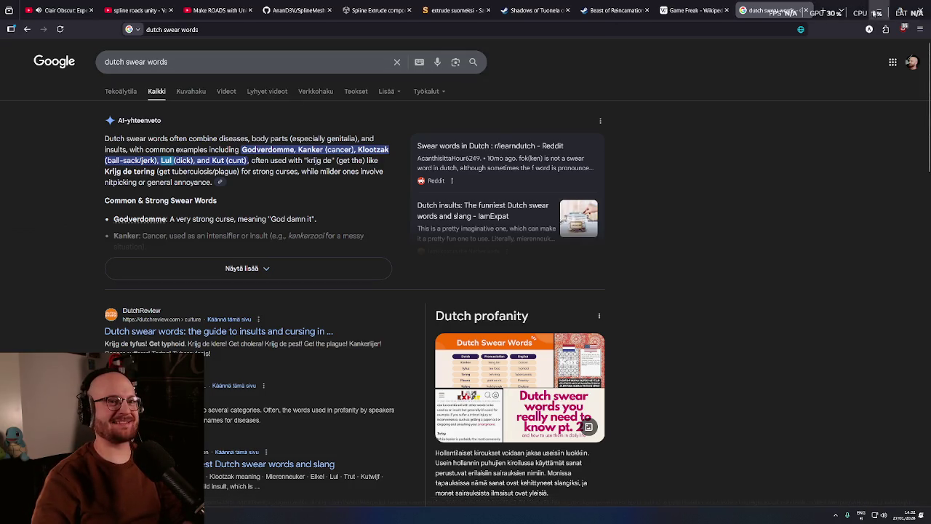
click(876, 13)
mouse_move(349, 182)
mouse_down()
mouse_move(380, 198)
mouse_move(465, 174)
mouse_move(426, 167)
mouse_move(510, 171)
mouse_move(341, 177)
mouse_move(417, 174)
mouse_up()
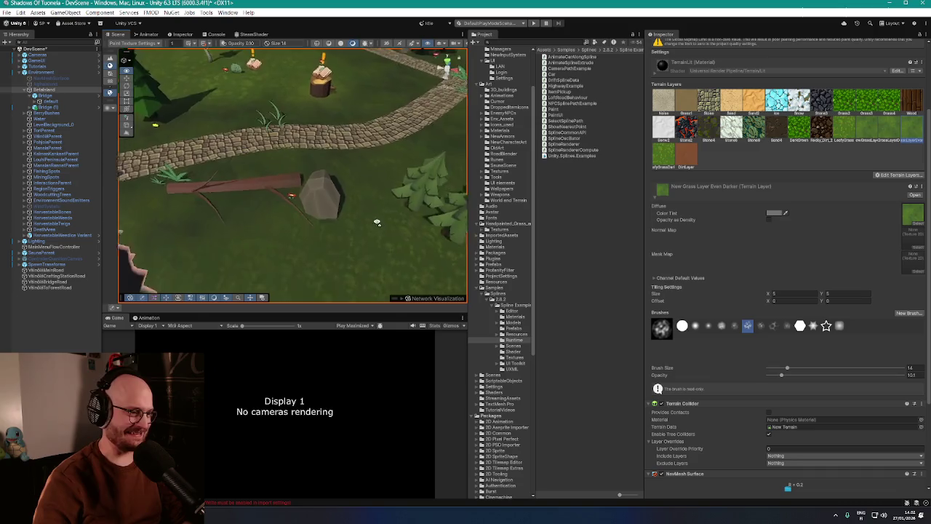
Select and frame the crafting station road, orbiting down close to the cobblestone path
mouse_move(308, 211)
mouse_down()
mouse_move(412, 183)
mouse_move(379, 189)
mouse_up()
double_click(47, 276)
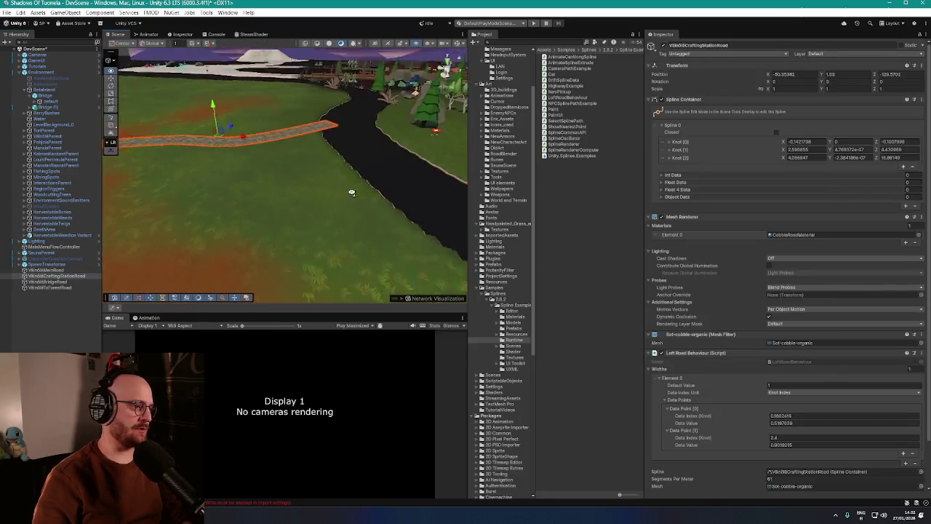
mouse_move(353, 216)
mouse_down()
mouse_move(322, 225)
mouse_move(429, 219)
mouse_move(395, 240)
mouse_move(449, 226)
mouse_move(441, 226)
mouse_up()
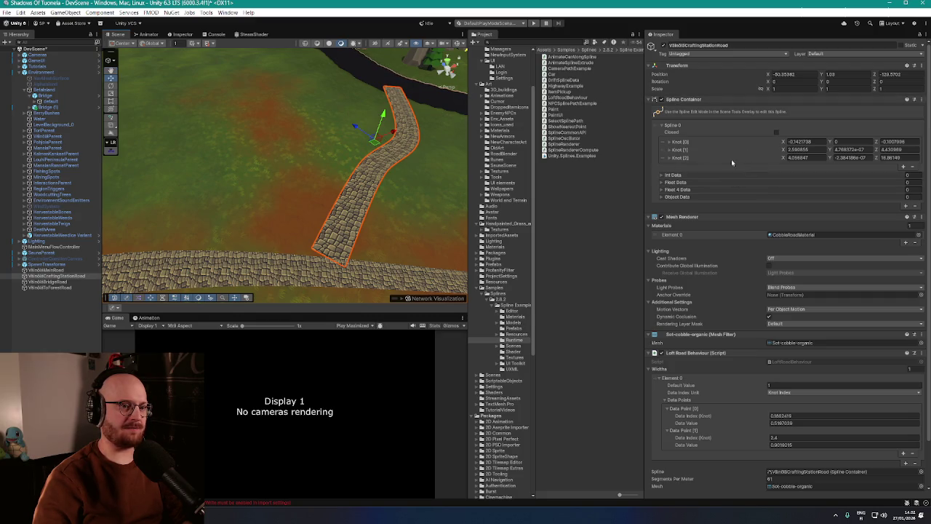
mouse_move(345, 139)
mouse_down()
mouse_move(312, 136)
mouse_move(316, 114)
mouse_move(333, 102)
mouse_move(305, 155)
mouse_move(405, 149)
mouse_move(364, 138)
mouse_move(426, 129)
mouse_move(287, 168)
mouse_up()
Remove both road width data points from the crafting station road
key(ctrl+z)
key(ctrl+z)
mouse_move(355, 116)
mouse_down()
mouse_move(373, 92)
mouse_move(377, 110)
mouse_up()
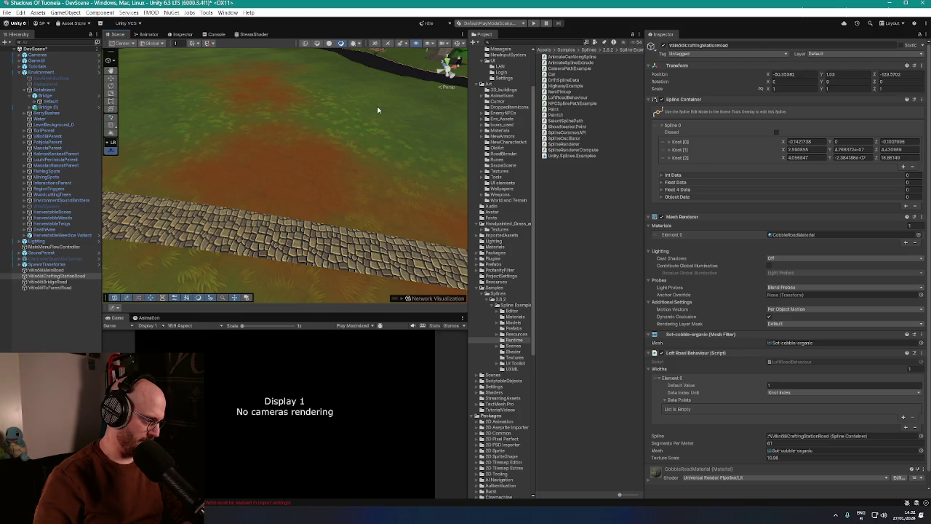
scroll(254, 160, down, 5)
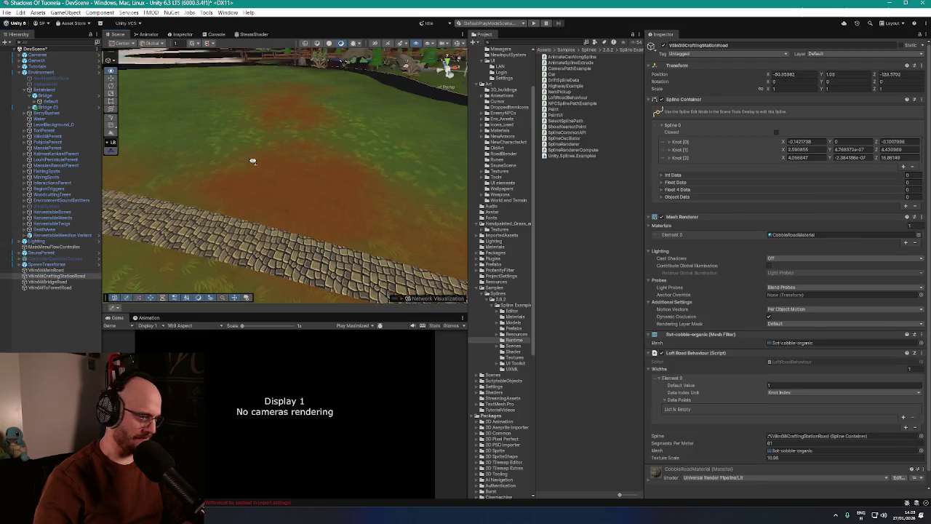
scroll(709, 305, down, 1)
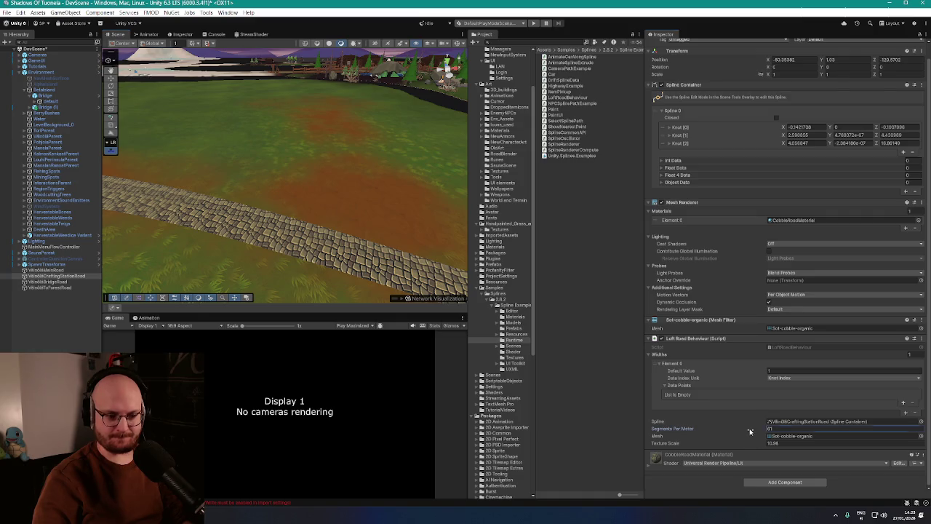
Set the crafting station road's Segments Per Meter to 44 and select the bridge road
drag(749, 432, 742, 431)
scroll(352, 196, down, 5)
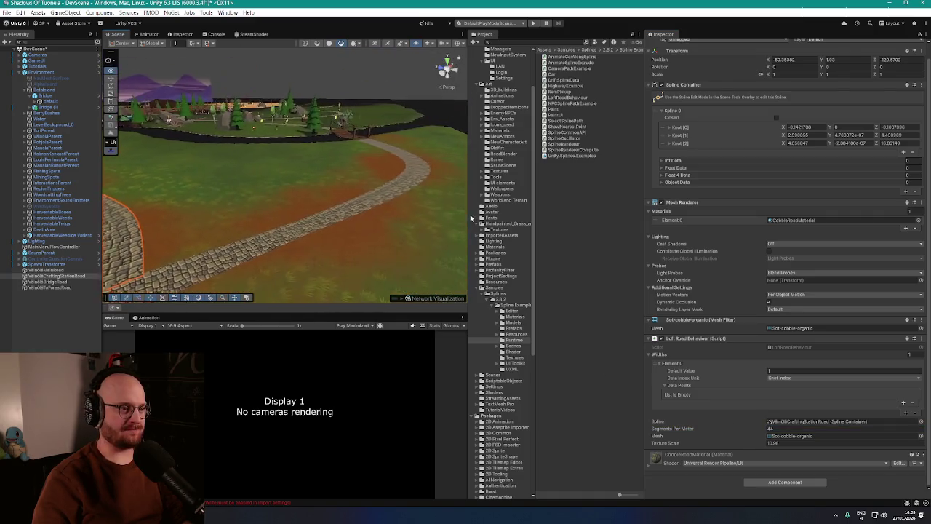
mouse_move(352, 196)
mouse_down()
mouse_move(107, 206)
mouse_move(319, 210)
mouse_move(228, 270)
mouse_up()
click(263, 195)
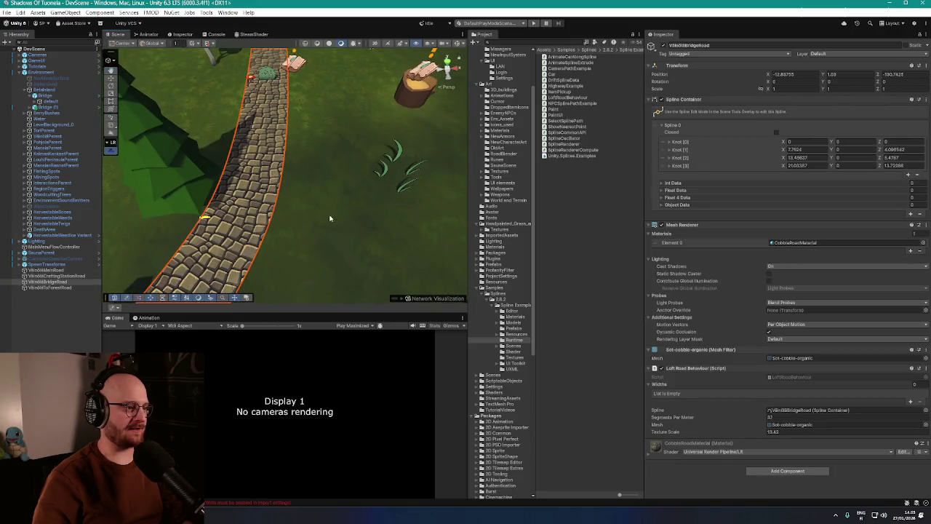
Frame the bridge road and raise its Segments Per Meter from 37 to 44
key(f)
drag(756, 419, 760, 419)
mouse_move(327, 182)
mouse_down()
mouse_move(294, 178)
mouse_move(345, 178)
mouse_up()
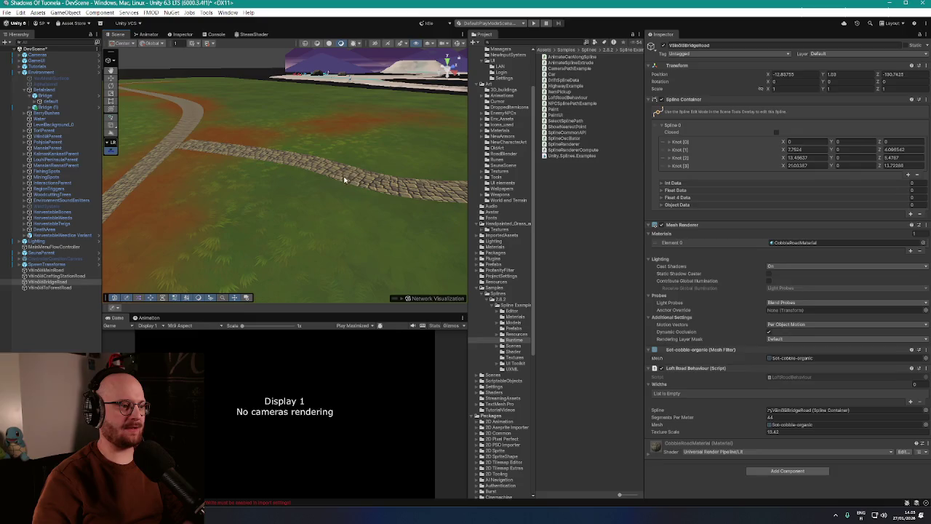
Select the crafting station road, survey it toward the riverbank and bridge, and check the Console
click(345, 179)
drag(345, 218, 386, 234)
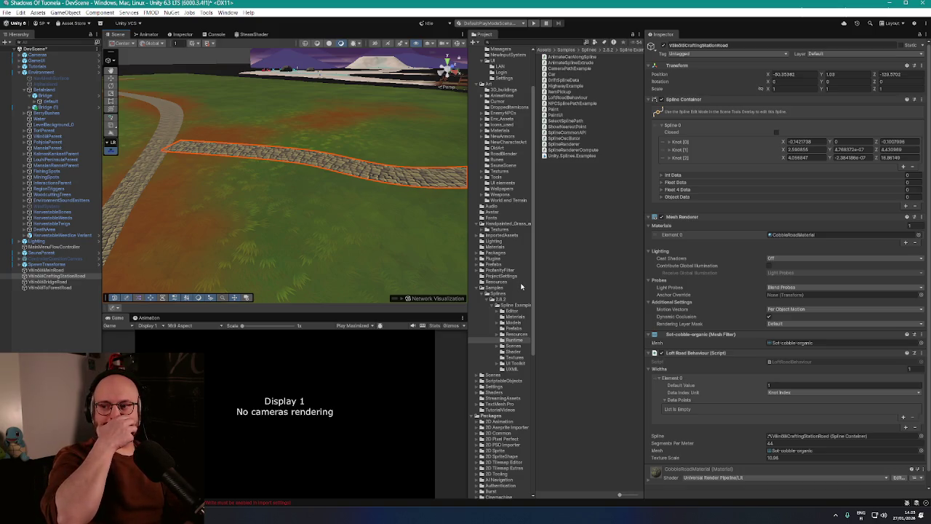
mouse_move(374, 254)
mouse_down()
mouse_move(336, 202)
mouse_move(405, 208)
mouse_move(149, 271)
mouse_up()
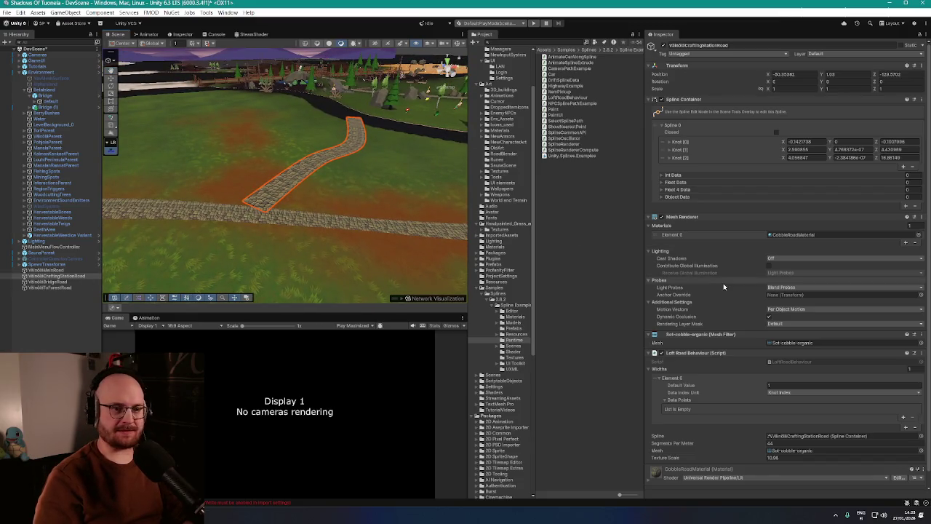
scroll(727, 284, down, 1)
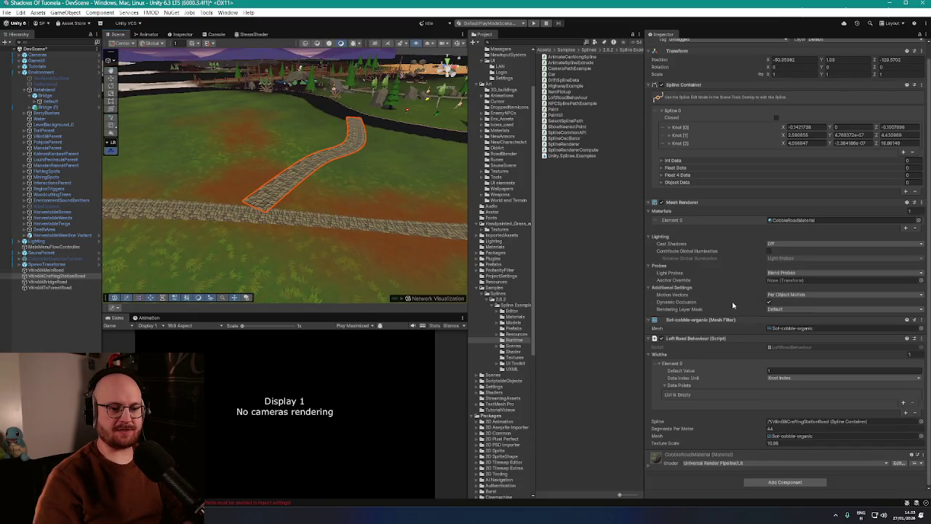
mouse_move(396, 207)
mouse_down()
mouse_move(441, 197)
mouse_move(262, 216)
mouse_move(305, 254)
mouse_move(195, 113)
mouse_up()
mouse_move(295, 148)
mouse_down()
mouse_move(399, 172)
mouse_move(350, 168)
mouse_move(383, 181)
mouse_up()
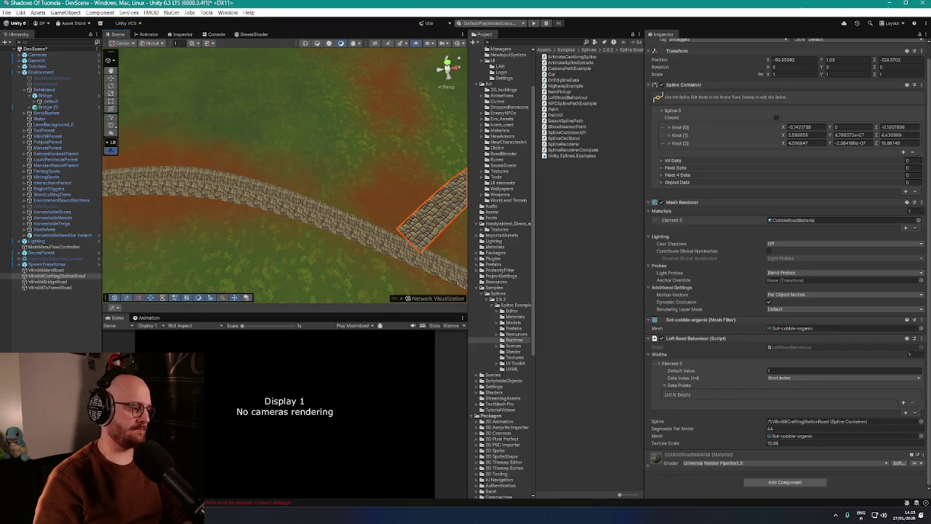
click(212, 35)
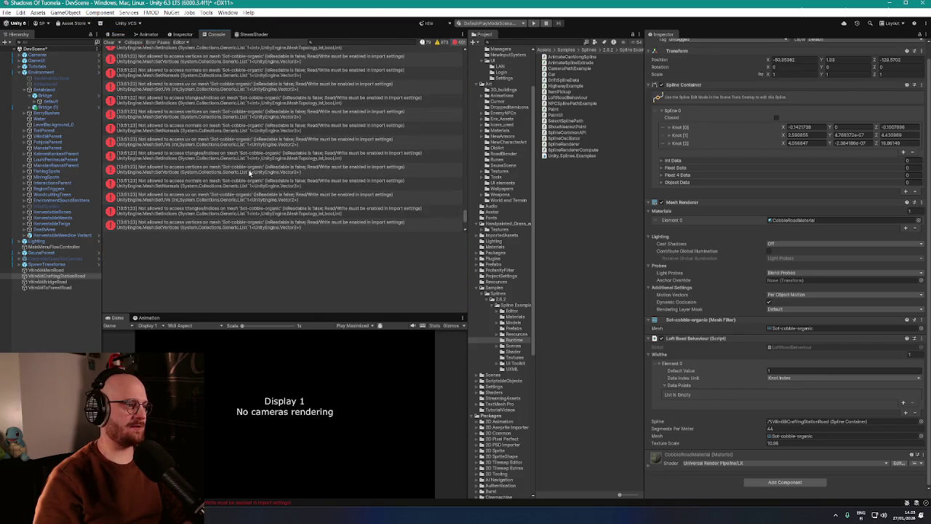
Inspect the Read/Write error and open the Sot-cobble-organic model's import settings from RoadBlender
scroll(419, 189, up, 5)
scroll(463, 176, up, 10)
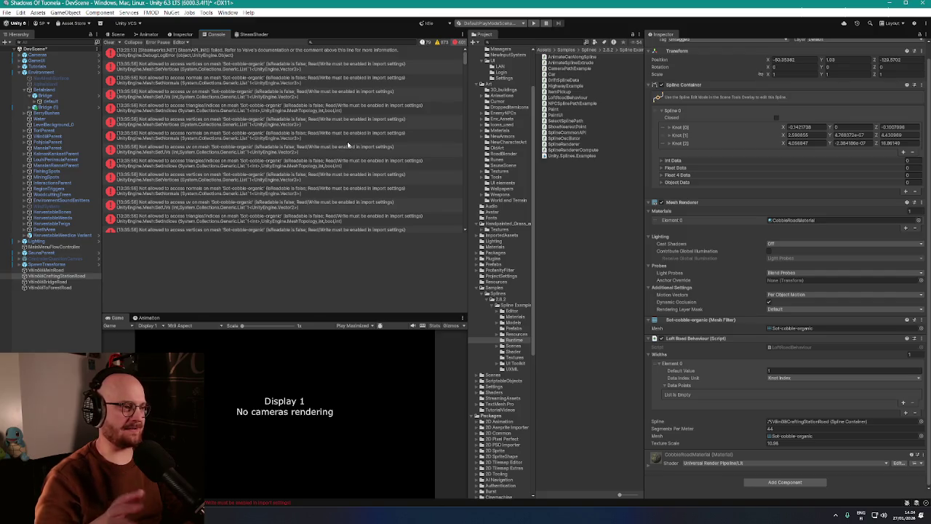
click(147, 64)
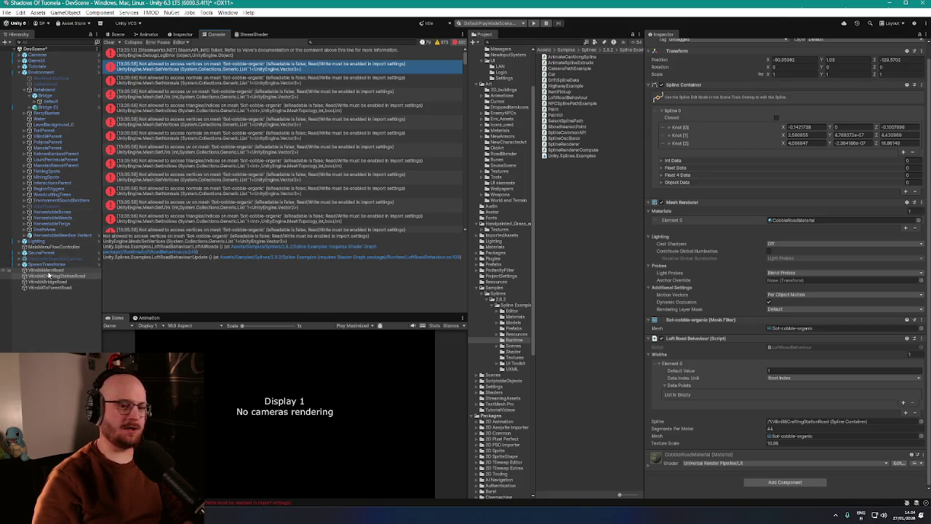
click(789, 328)
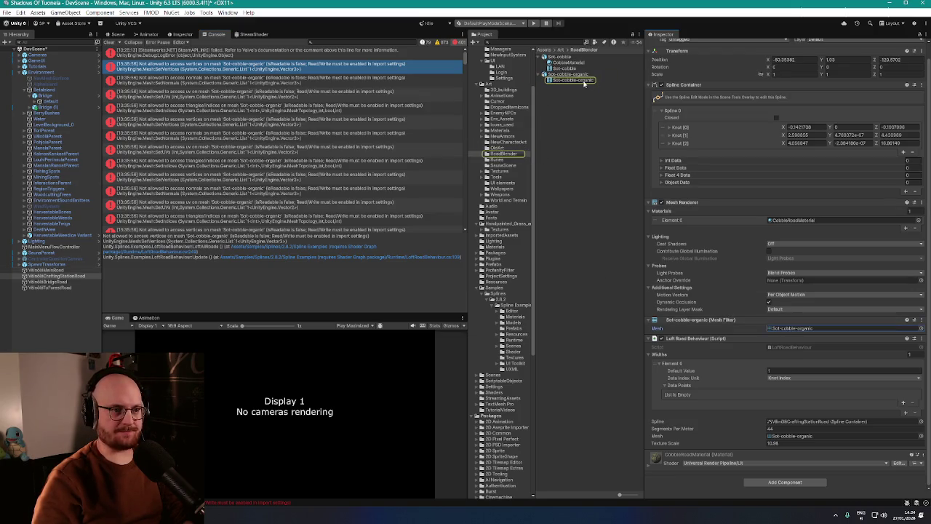
click(575, 80)
click(580, 74)
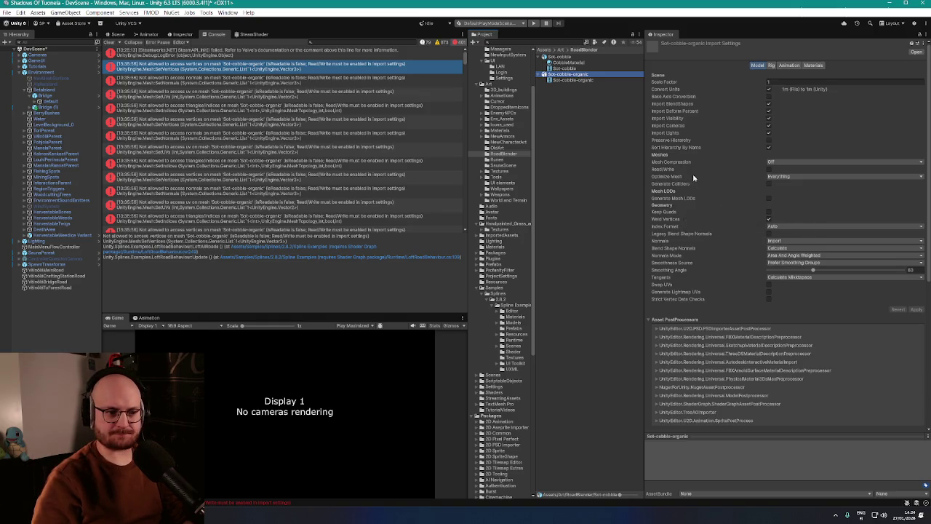
Enable Read/Write on Sot-cobble-organic, clear the Console errors, and reframe the crafting station road
click(769, 170)
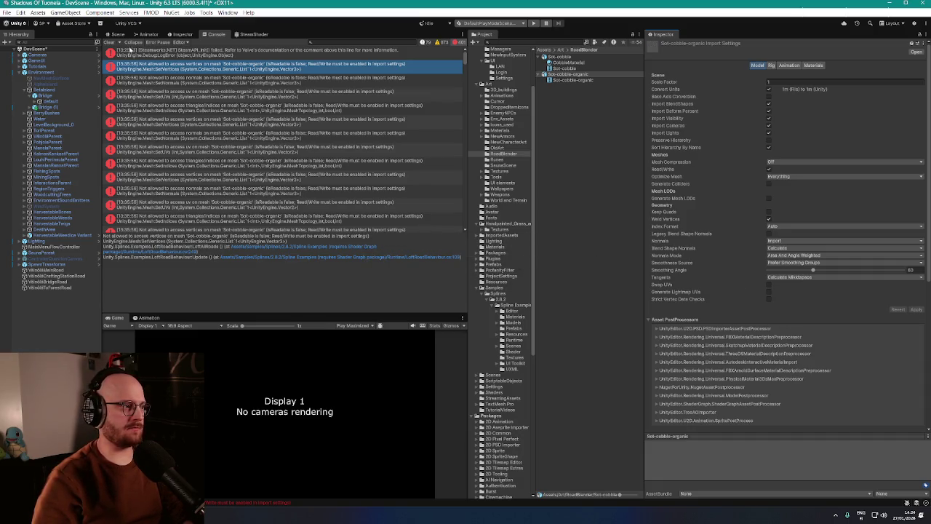
click(115, 41)
mouse_move(163, 63)
mouse_down()
mouse_move(367, 64)
mouse_move(203, 80)
mouse_move(254, 99)
mouse_up()
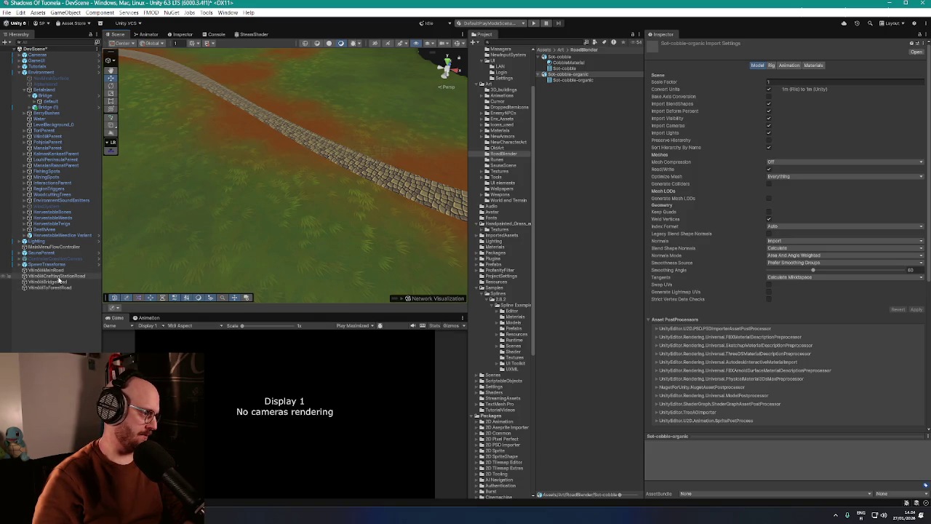
double_click(58, 276)
mouse_move(296, 168)
mouse_down()
mouse_move(357, 182)
mouse_move(344, 175)
mouse_up()
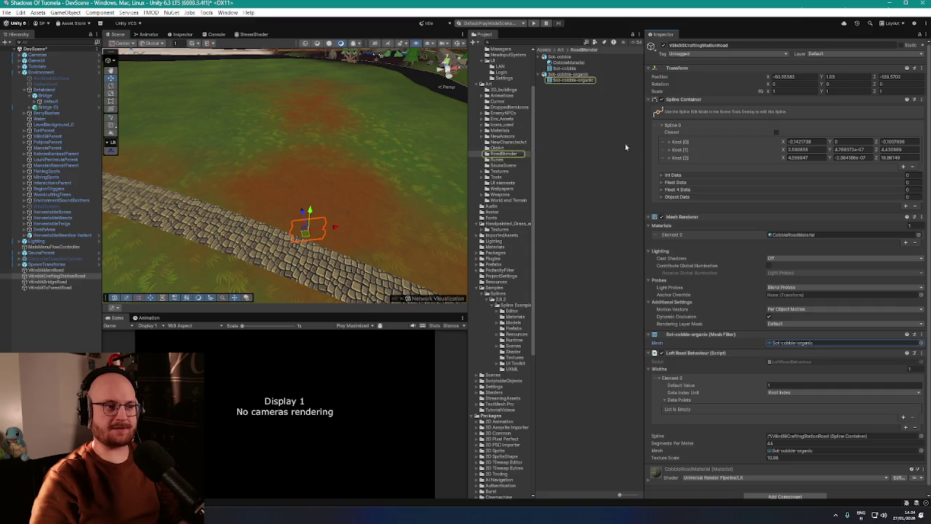
Switch Read/Write back off in the Sot-cobble-organic import settings
click(588, 76)
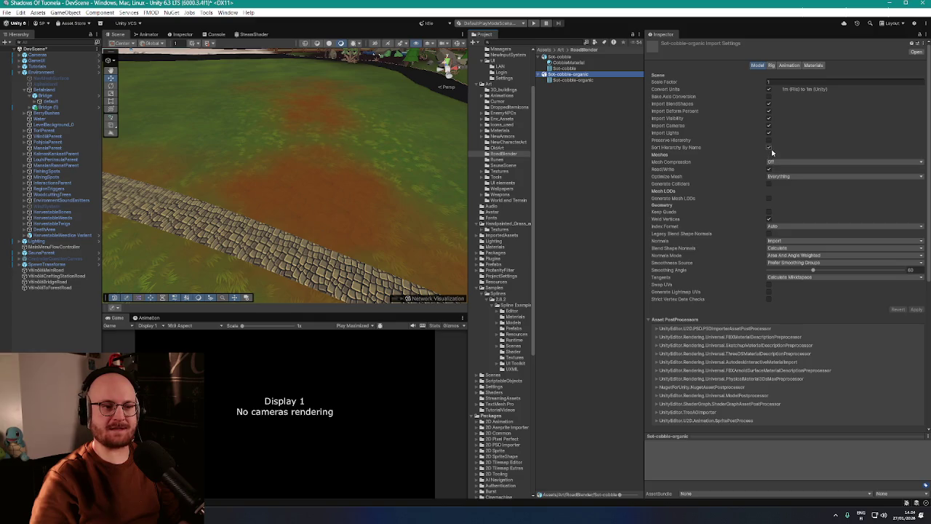
click(769, 169)
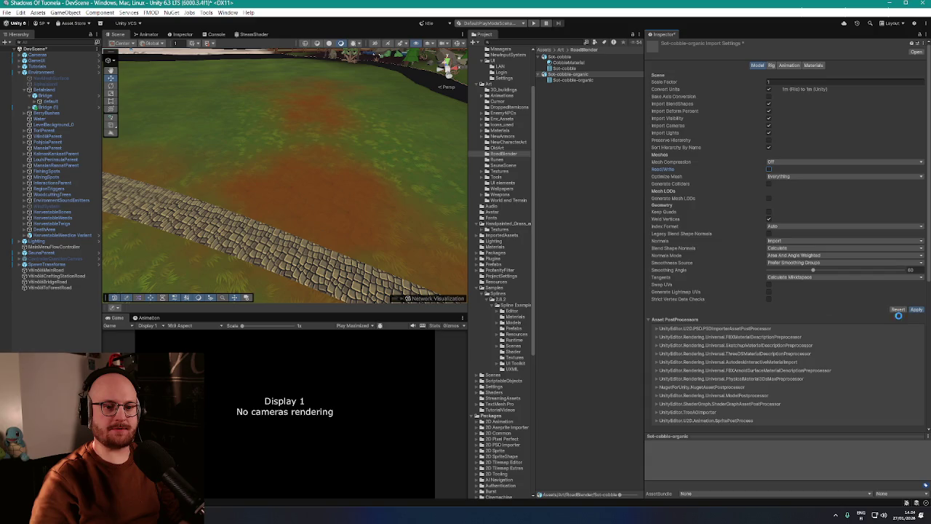
drag(405, 170, 349, 172)
Commit the staged changes as 'creating new roads' in VS Code and sync them to the remote
key(alt+Tab)
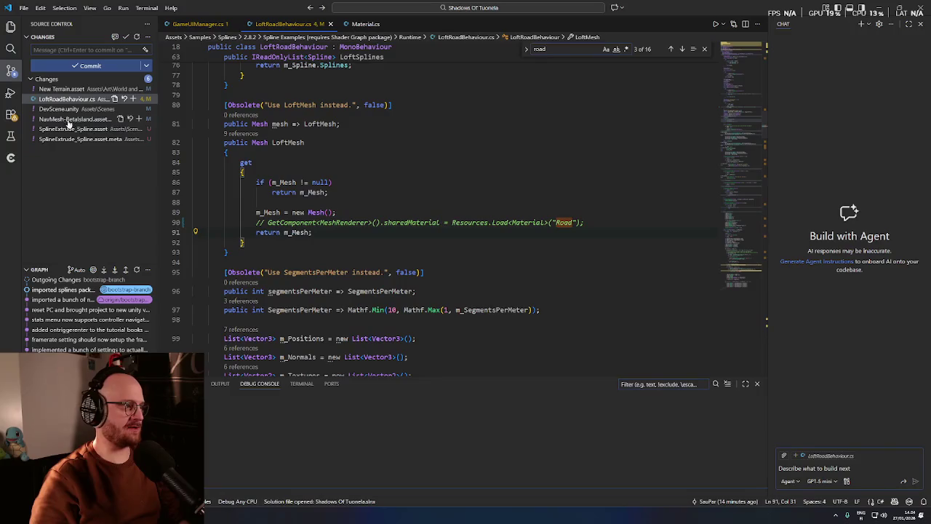
click(93, 49)
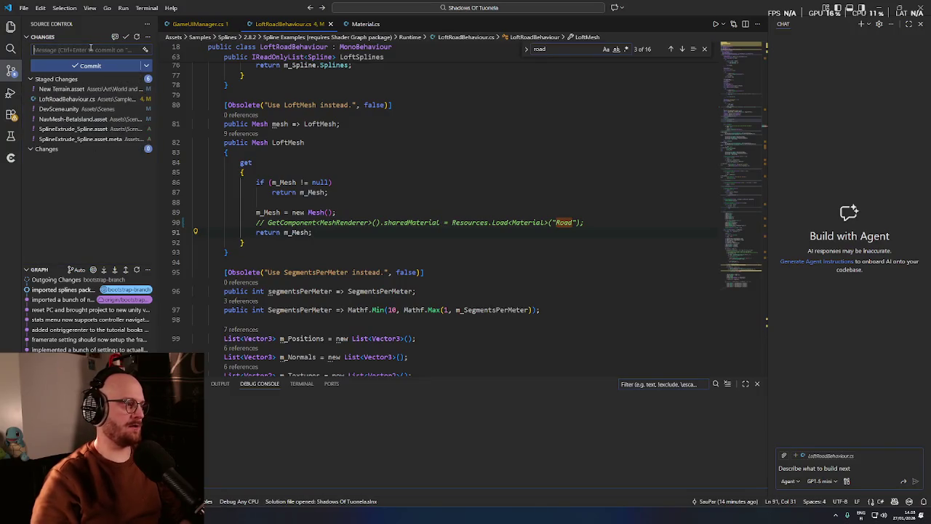
text(creating new roads)
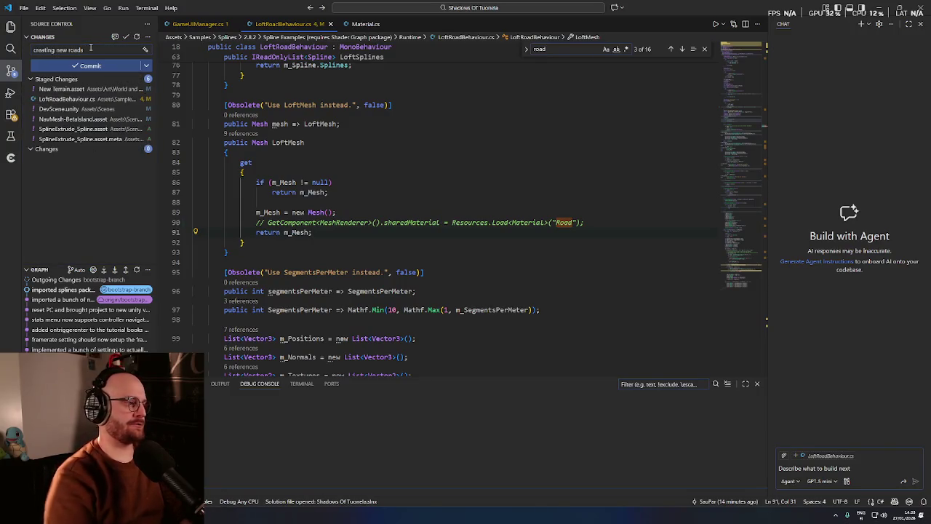
click(90, 66)
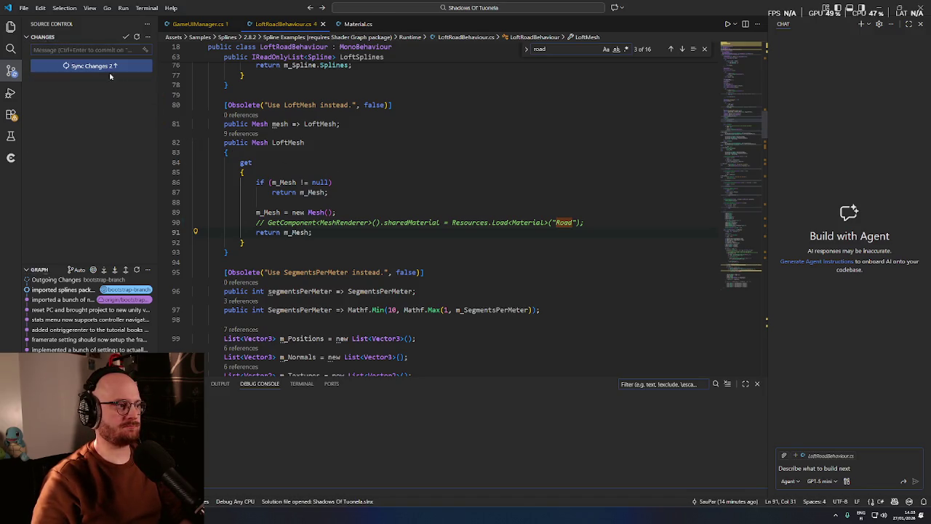
click(116, 66)
key(alt+Tab)
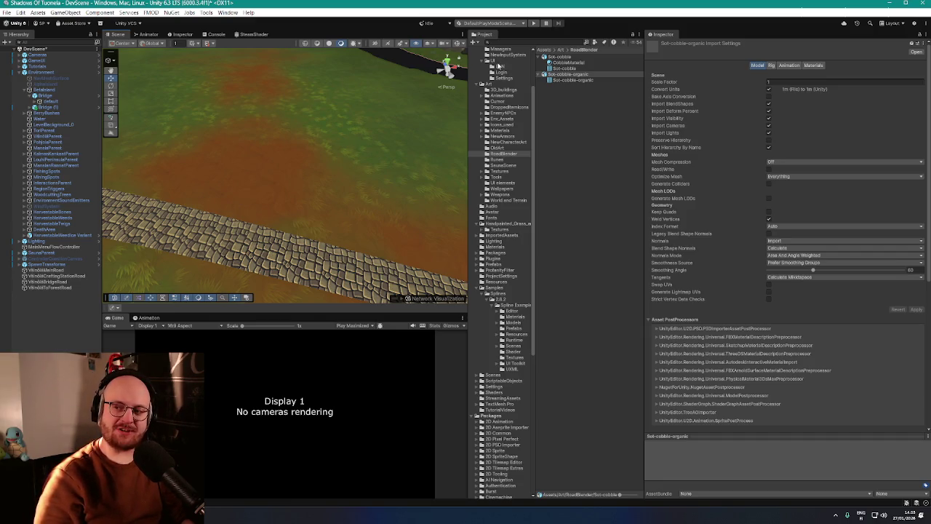
Reselect the crafting station road and retype its Segments Per Meter, replacing 44
mouse_move(336, 164)
mouse_down()
mouse_move(368, 150)
mouse_move(308, 152)
mouse_move(325, 148)
mouse_move(343, 160)
mouse_up()
click(55, 312)
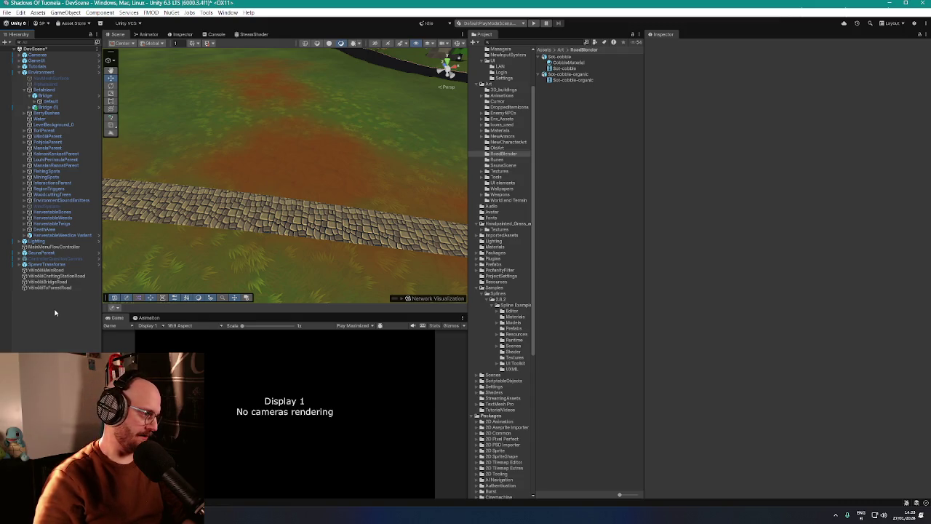
click(55, 276)
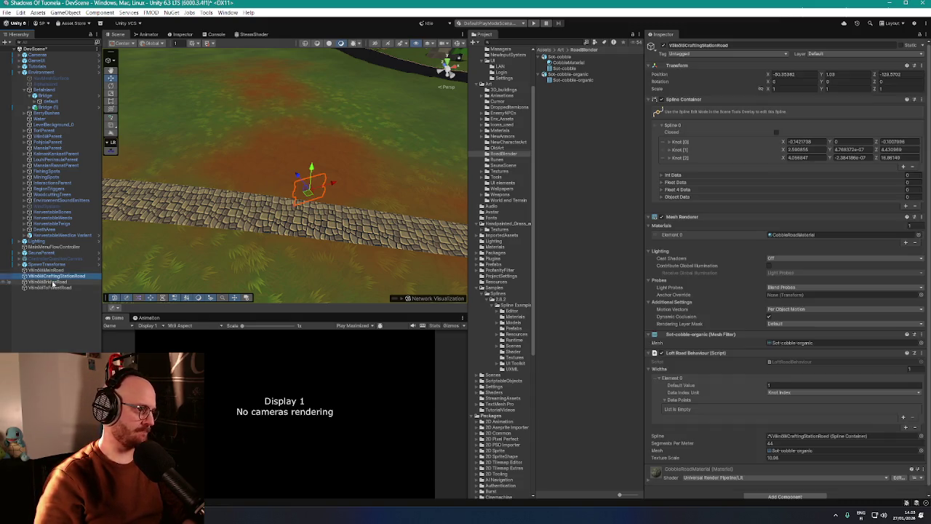
mouse_move(327, 190)
mouse_down()
mouse_move(445, 152)
mouse_move(204, 160)
mouse_move(206, 175)
mouse_move(394, 146)
mouse_move(487, 157)
mouse_move(270, 181)
mouse_move(192, 208)
mouse_move(146, 205)
mouse_up()
scroll(729, 360, down, 1)
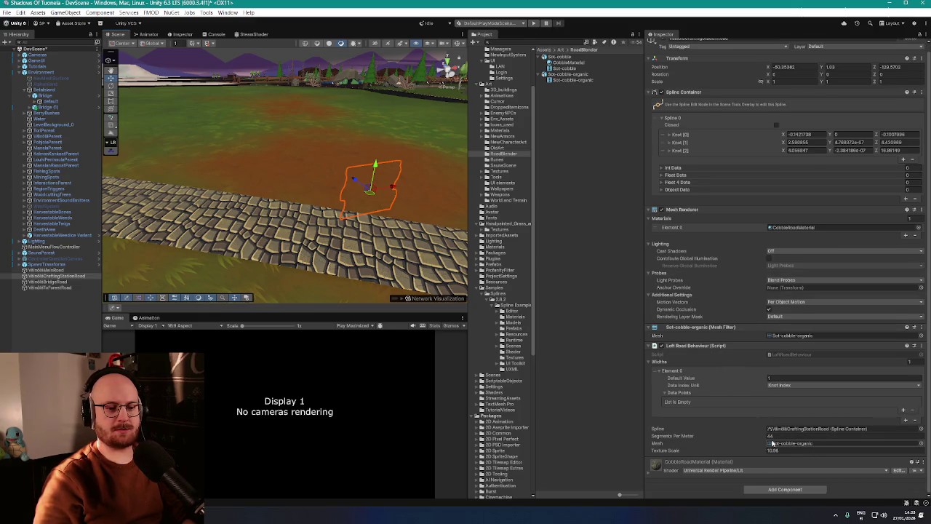
click(772, 436)
text(1)
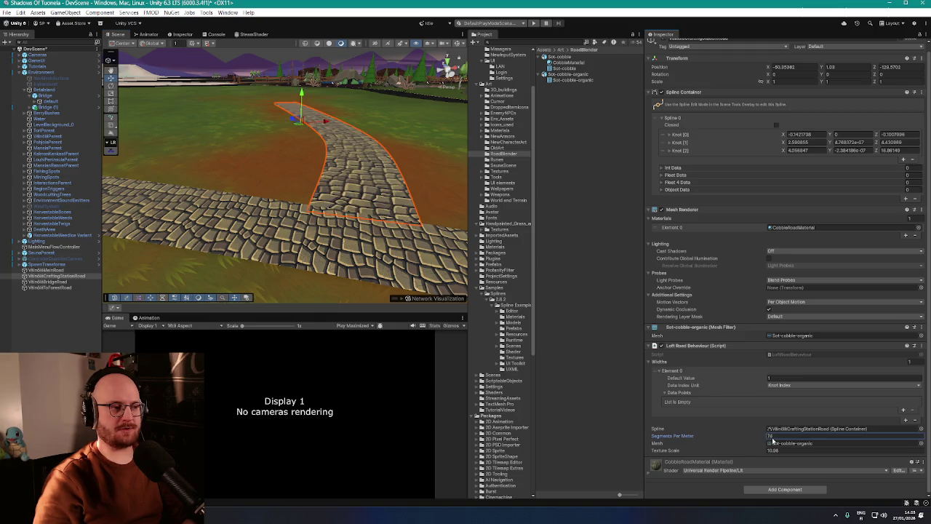
click(771, 449)
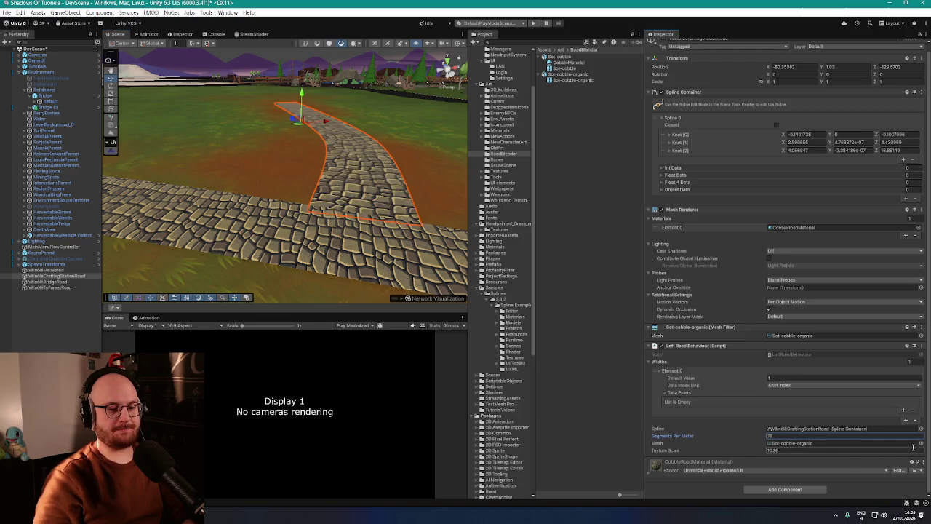
Swap the crafting station road's Mesh to Sot-cobble and lower its Segments Per Meter
click(922, 444)
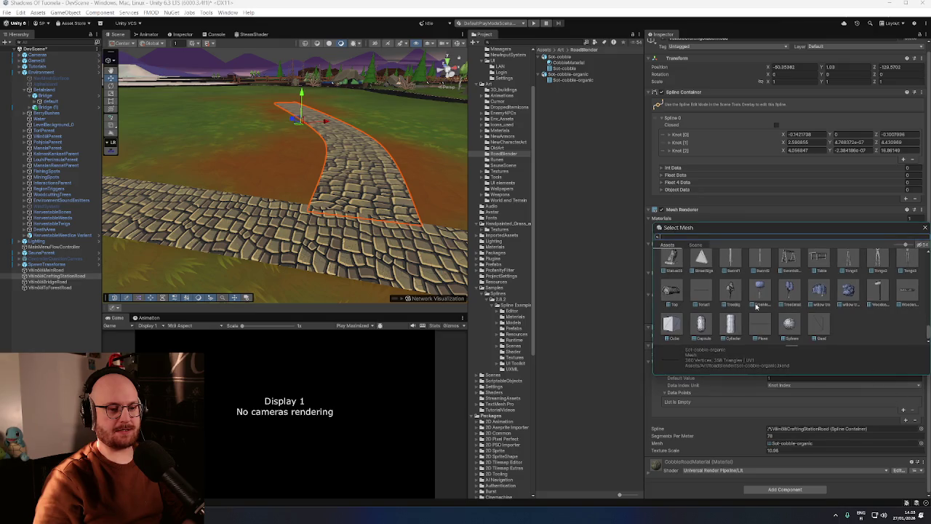
text(sot cobble)
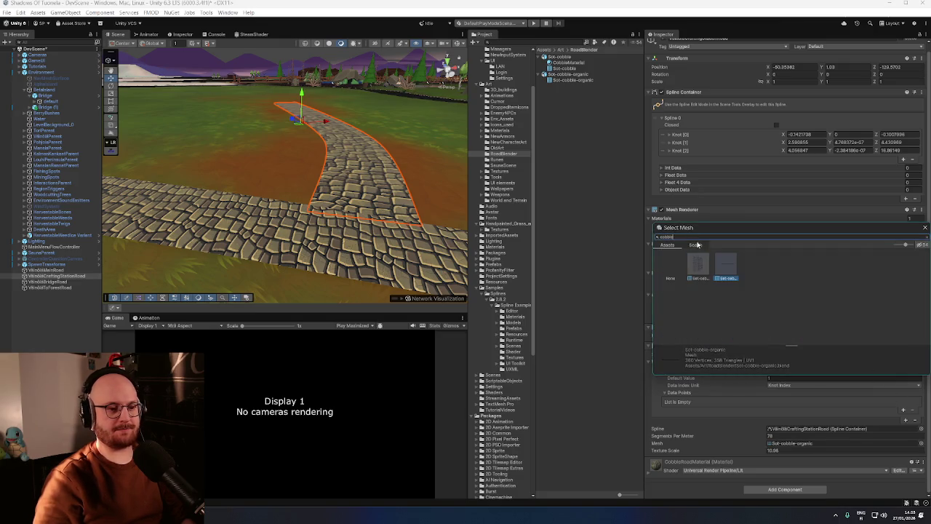
double_click(699, 264)
drag(748, 435, 743, 435)
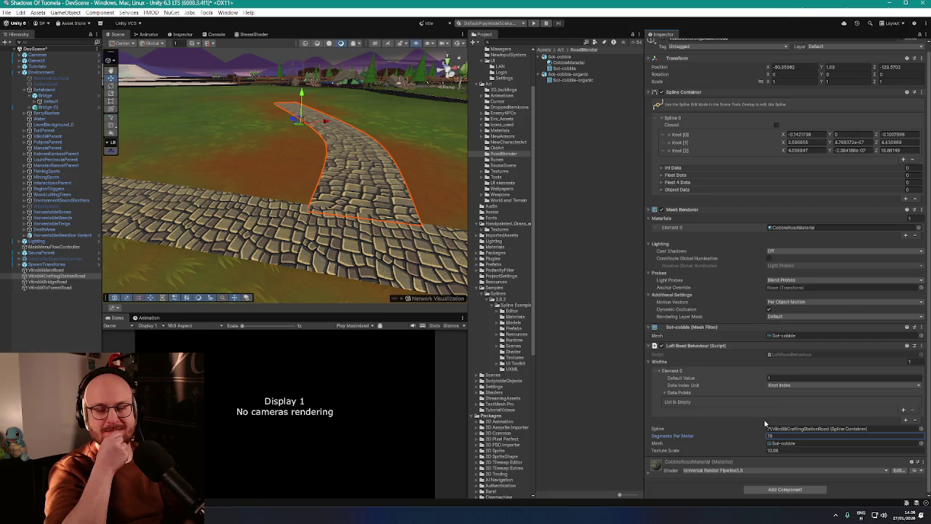
Fly down the cobblestone road, then select and frame the bridge road
drag(435, 237, 435, 237)
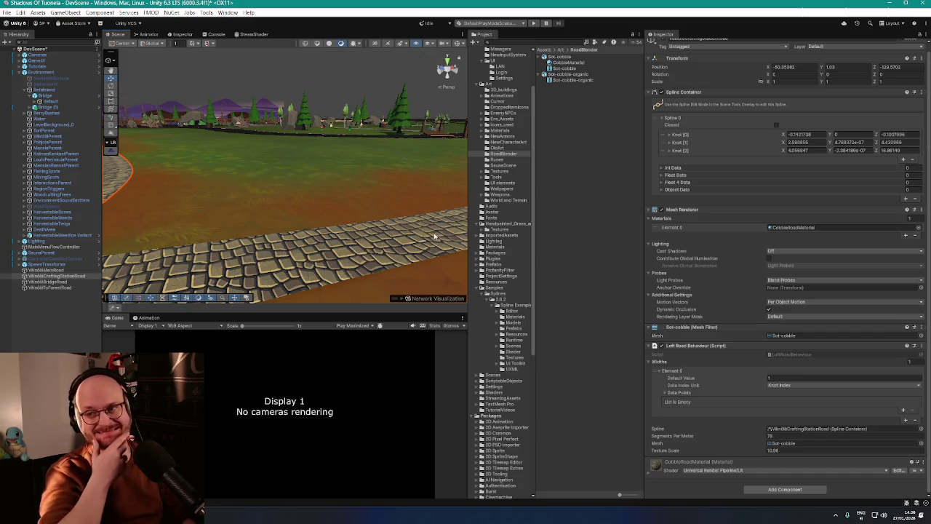
mouse_move(289, 178)
mouse_down()
mouse_move(335, 185)
mouse_move(291, 210)
mouse_move(235, 216)
mouse_up()
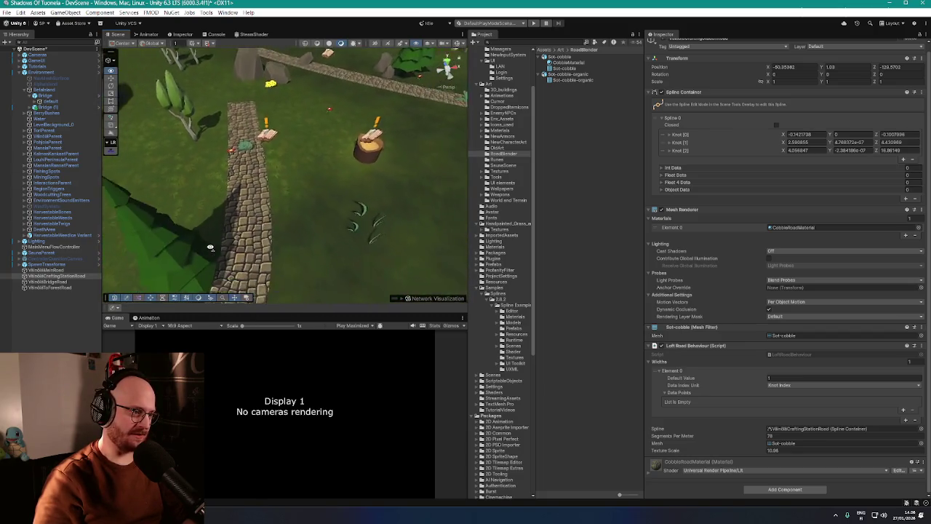
click(240, 221)
key(s)
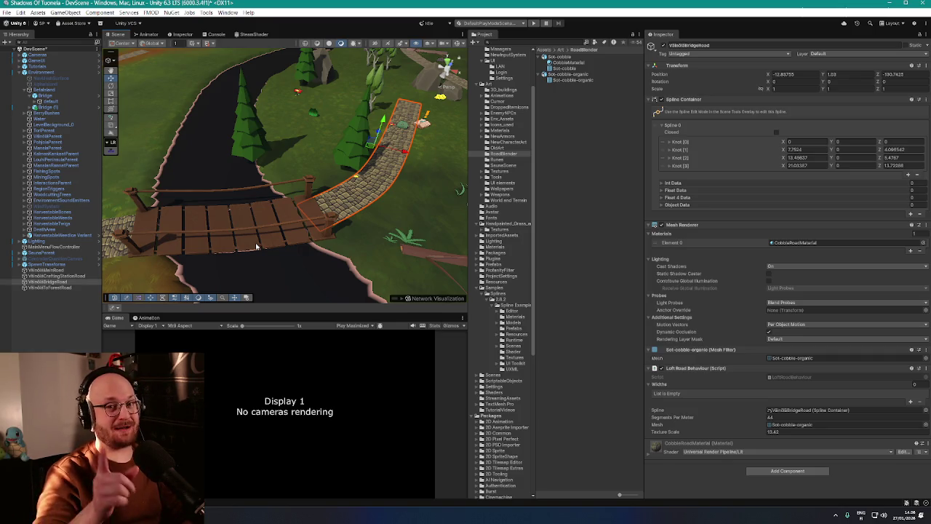
Raise the bridge road's Segments Per Meter from 44 to 61 and frame it by the river
drag(256, 247, 284, 226)
drag(744, 412, 752, 416)
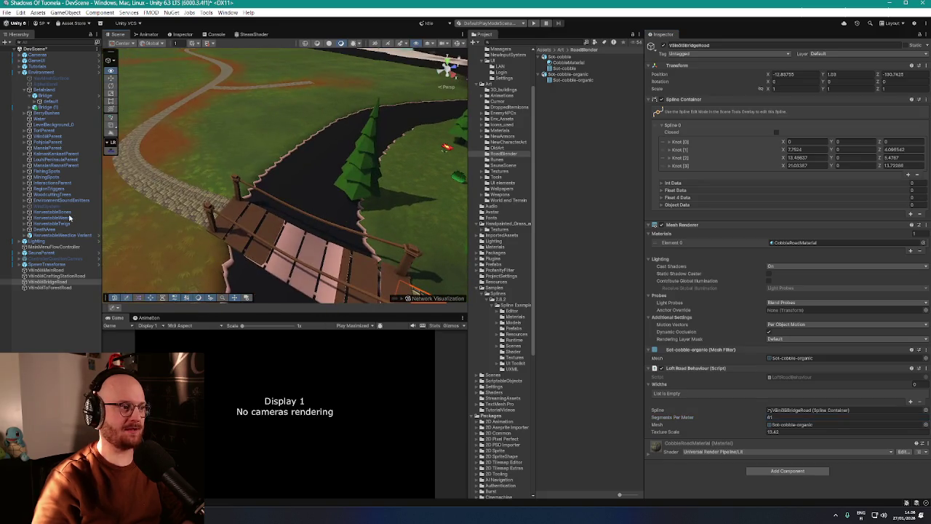
mouse_move(145, 215)
mouse_down()
mouse_move(223, 214)
mouse_move(358, 171)
mouse_up()
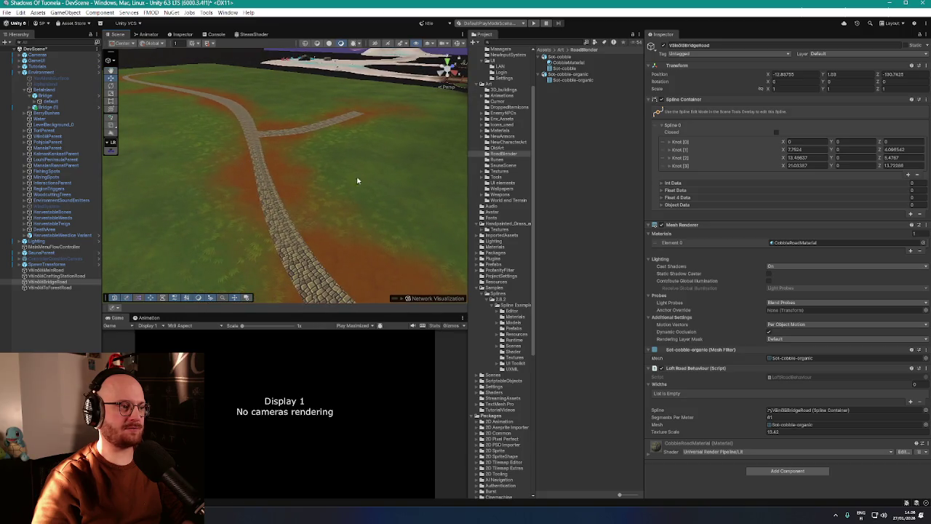
key(f)
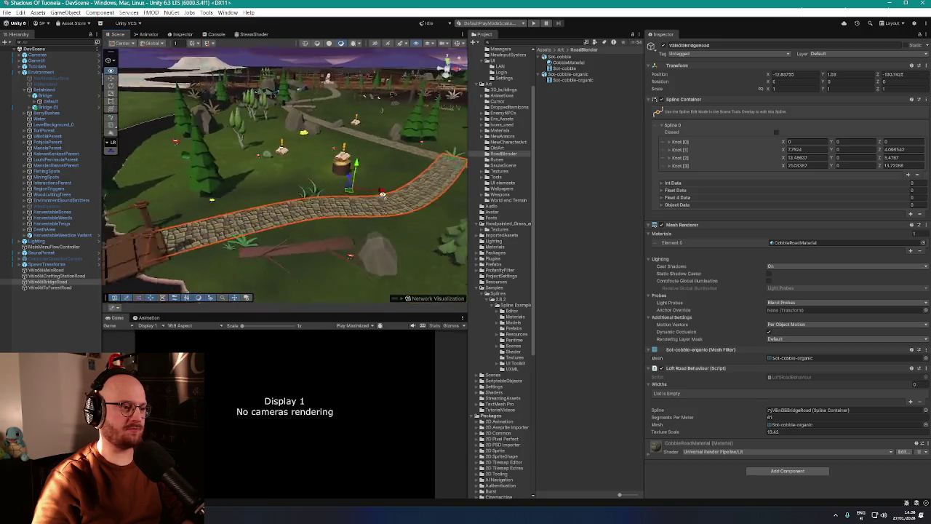
mouse_move(291, 145)
mouse_down()
mouse_move(229, 144)
mouse_move(345, 181)
mouse_move(310, 170)
mouse_move(388, 171)
mouse_move(465, 213)
mouse_move(240, 174)
mouse_move(313, 136)
mouse_up()
Select the curving forest road, zoom around its cobblestones, then reselect the bridge road
click(317, 133)
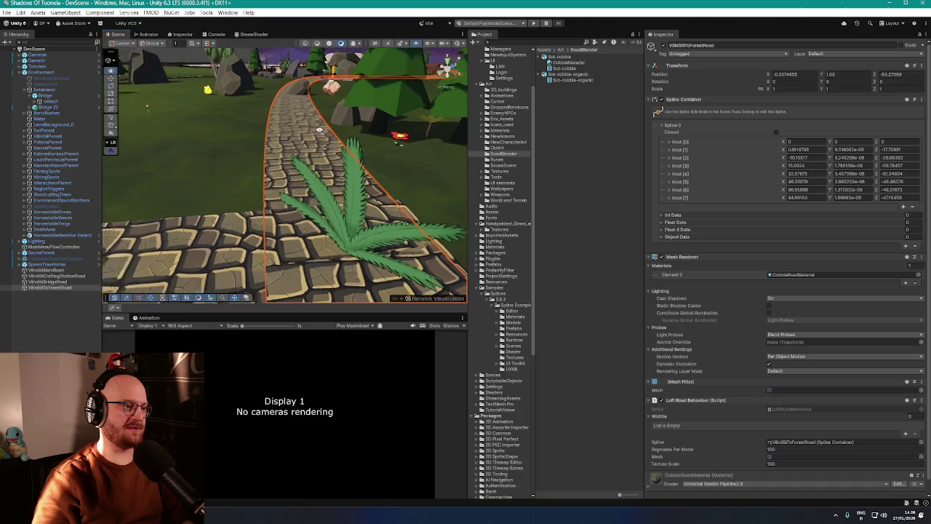
scroll(317, 133, down, 3)
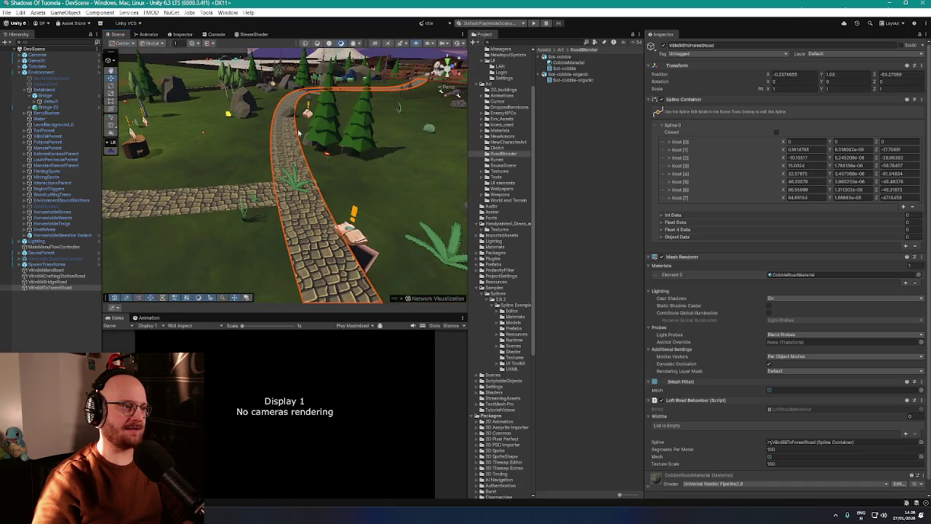
scroll(298, 133, down, 2)
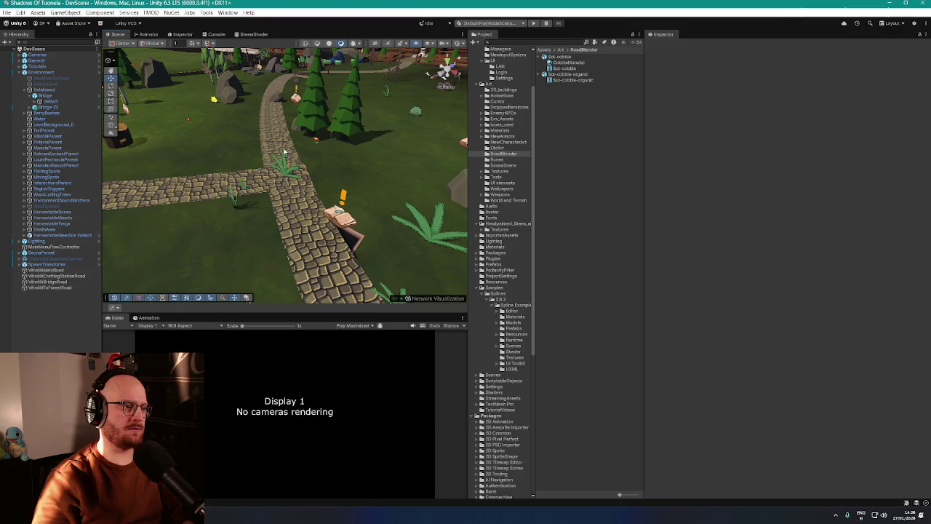
scroll(278, 139, up, 10)
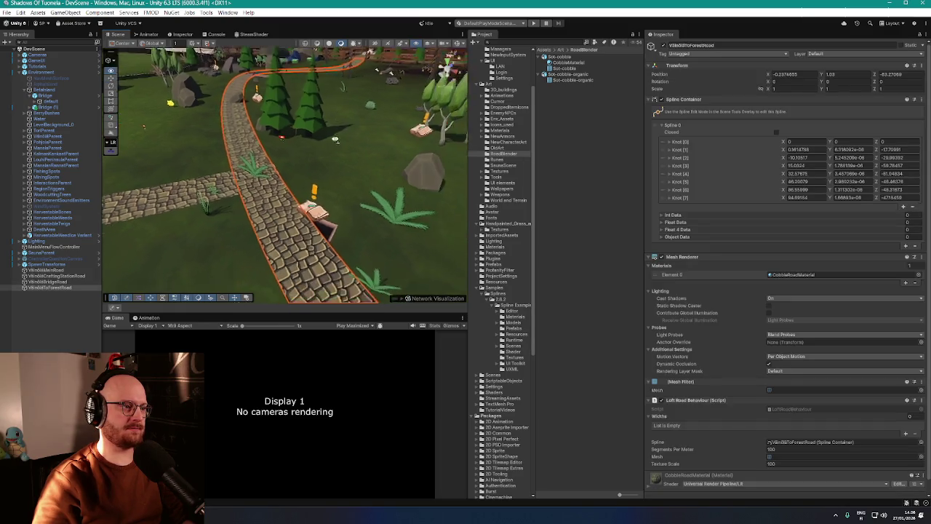
scroll(278, 139, down, 10)
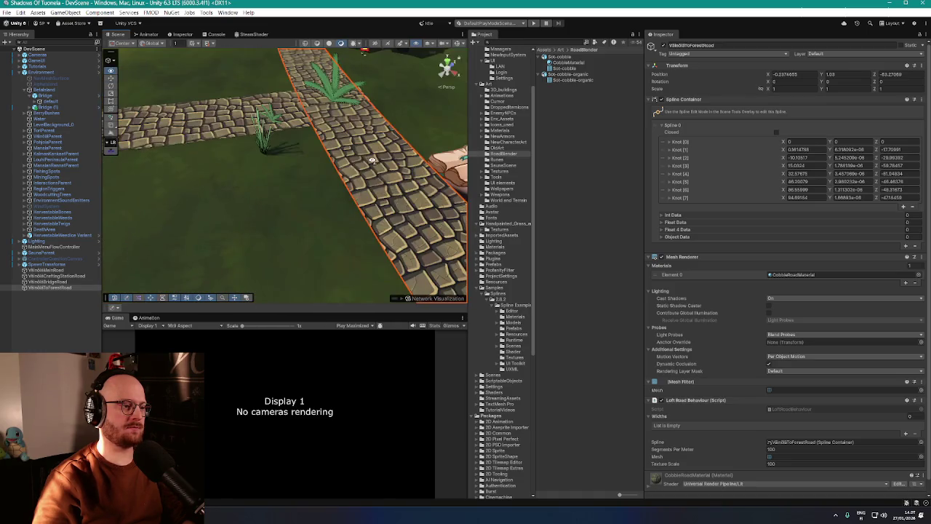
click(240, 145)
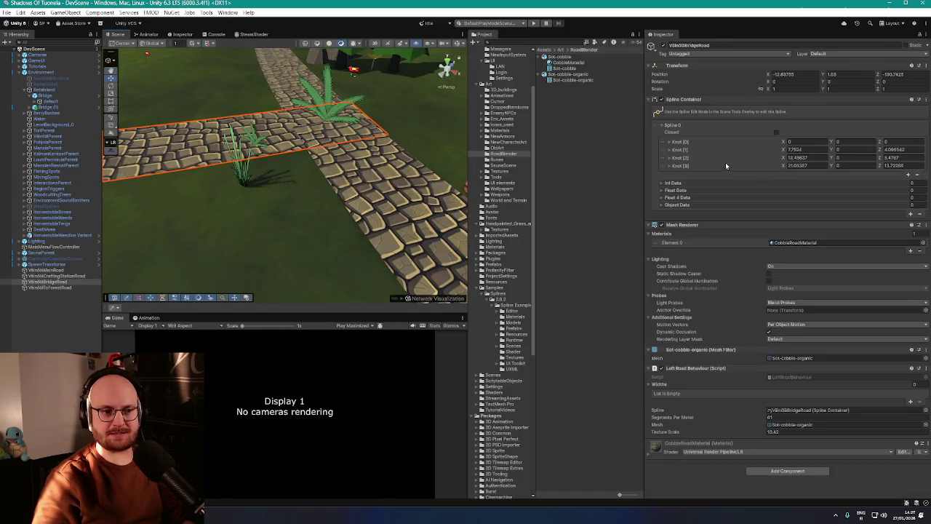
Pull the bridge road's last knot X back from about 20.94 toward 20.57
drag(784, 167, 782, 170)
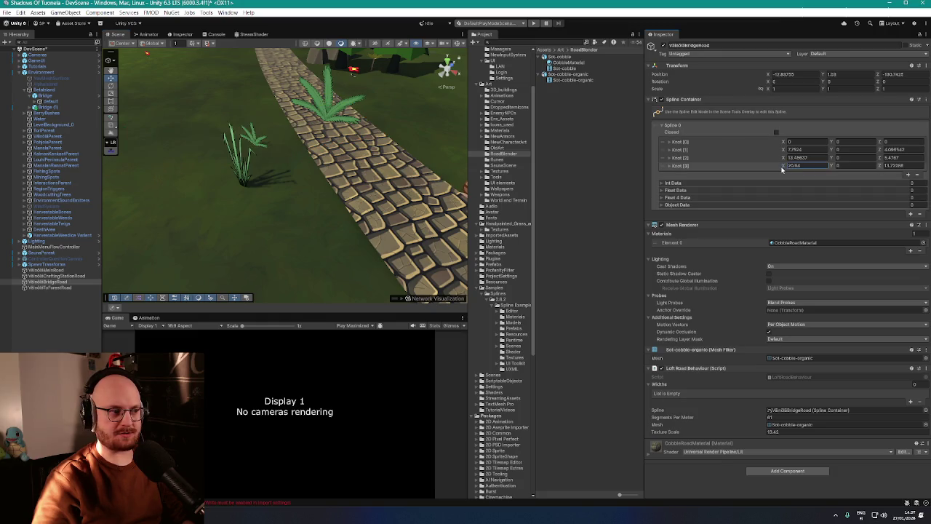
drag(739, 418, 737, 419)
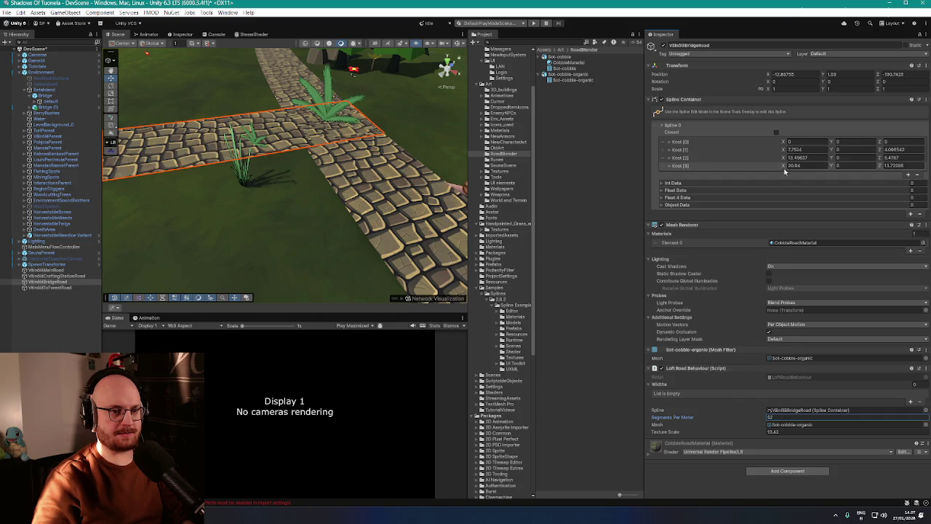
drag(782, 168, 781, 169)
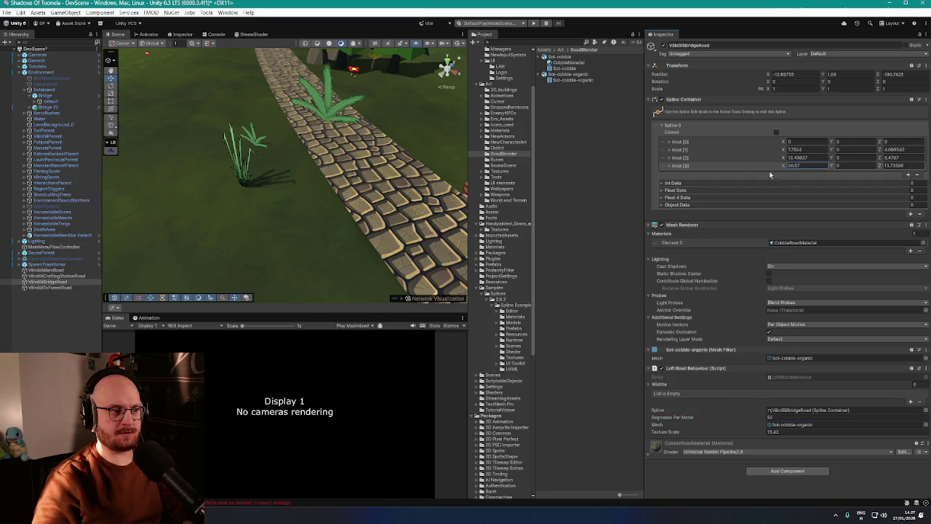
drag(112, 151, 201, 155)
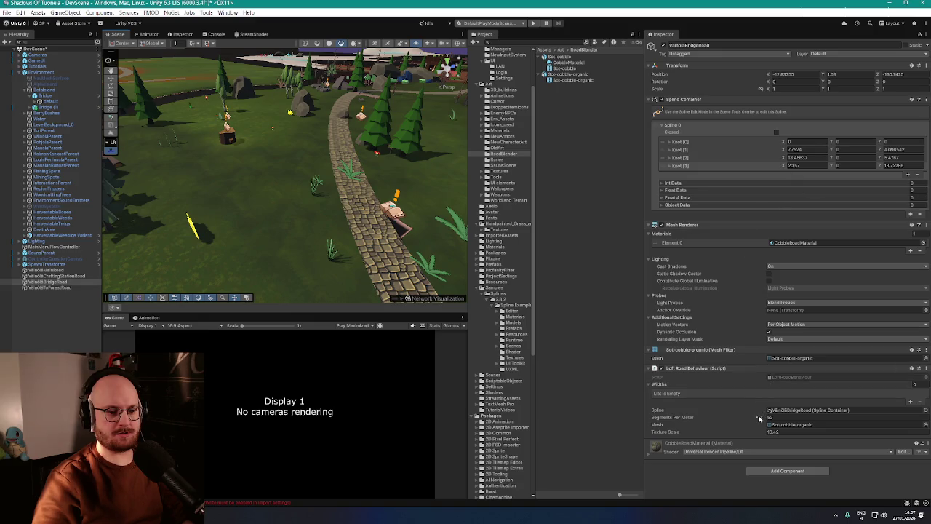
Lower the bridge road's Segments Per Meter to 41 and survey it over the river
drag(759, 418, 756, 420)
scroll(266, 245, up, 5)
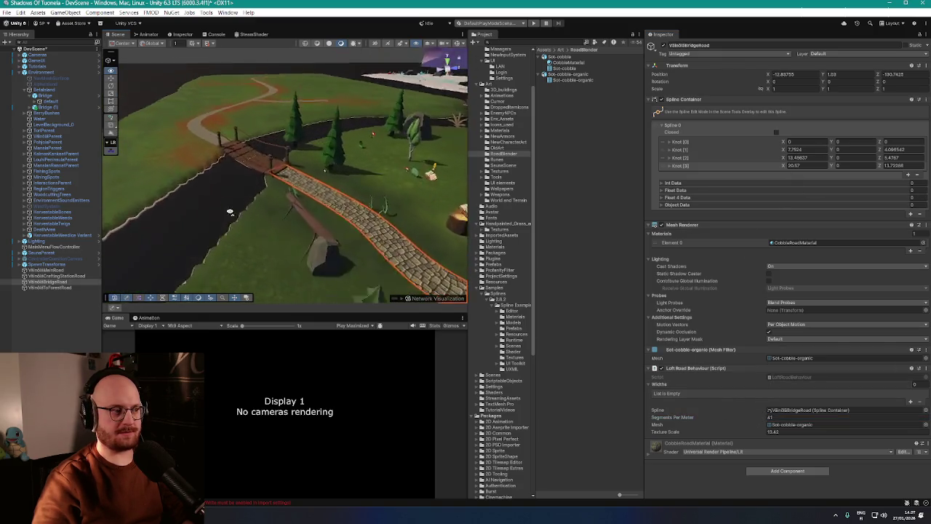
mouse_move(266, 245)
mouse_down()
mouse_move(259, 225)
mouse_move(307, 225)
mouse_move(371, 244)
mouse_move(379, 227)
mouse_up()
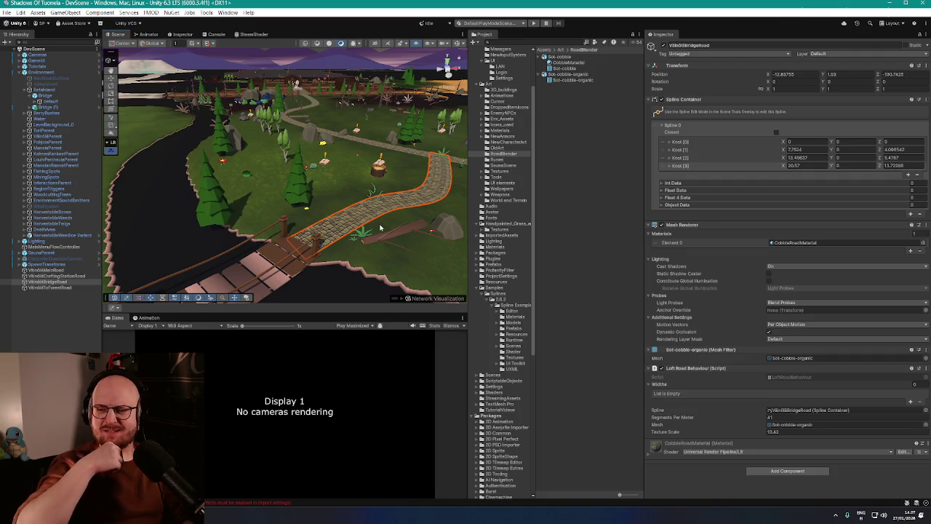
scroll(386, 159, up, 10)
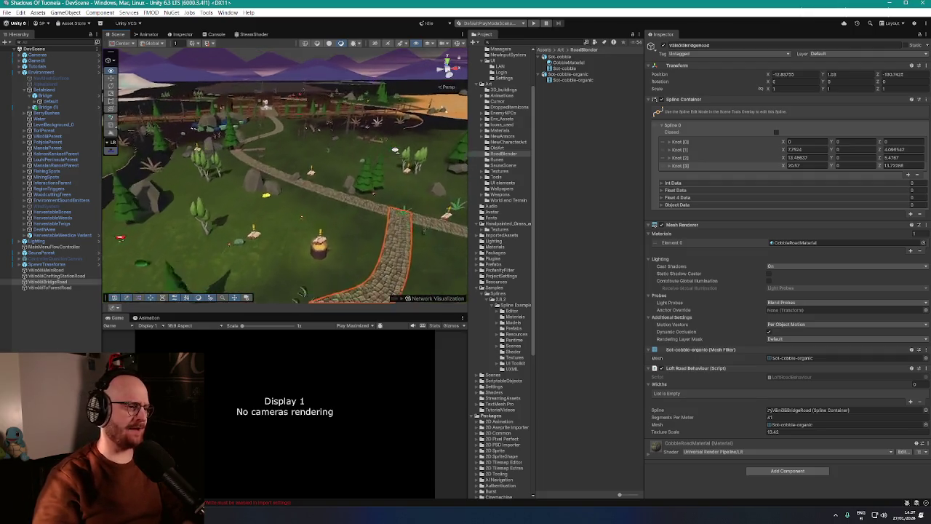
scroll(385, 188, up, 10)
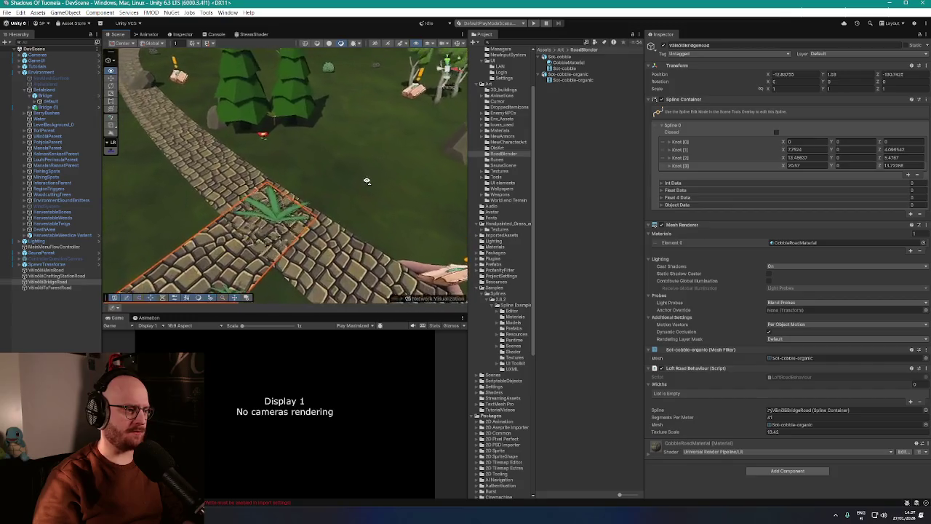
scroll(313, 166, up, 10)
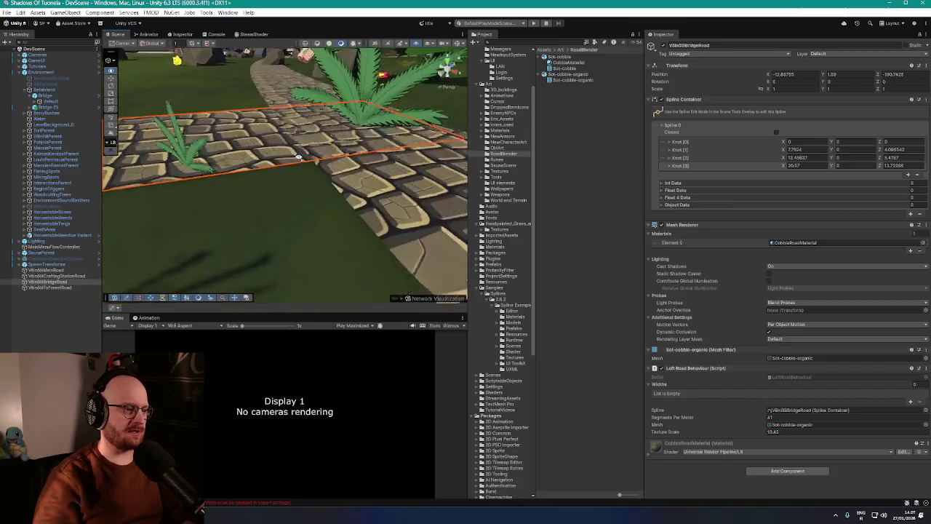
scroll(313, 166, down, 5)
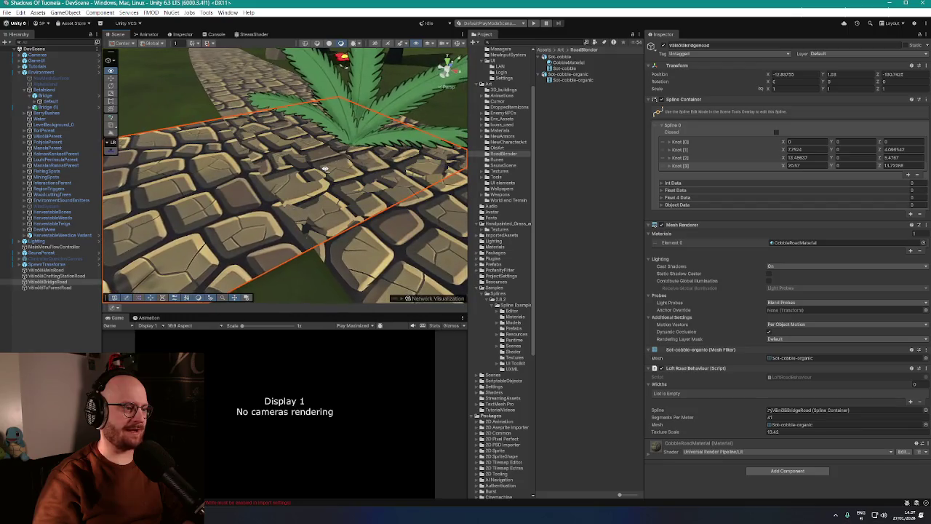
scroll(312, 169, down, 10)
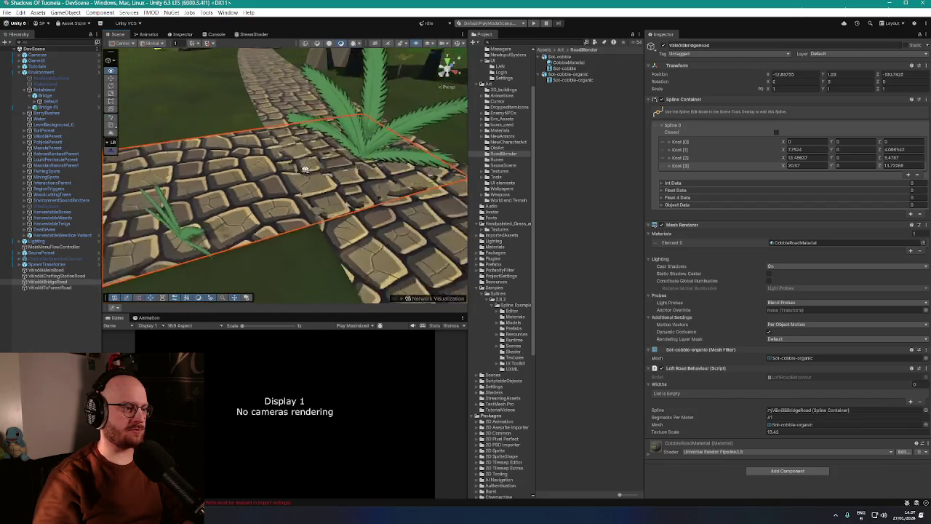
drag(241, 171, 287, 166)
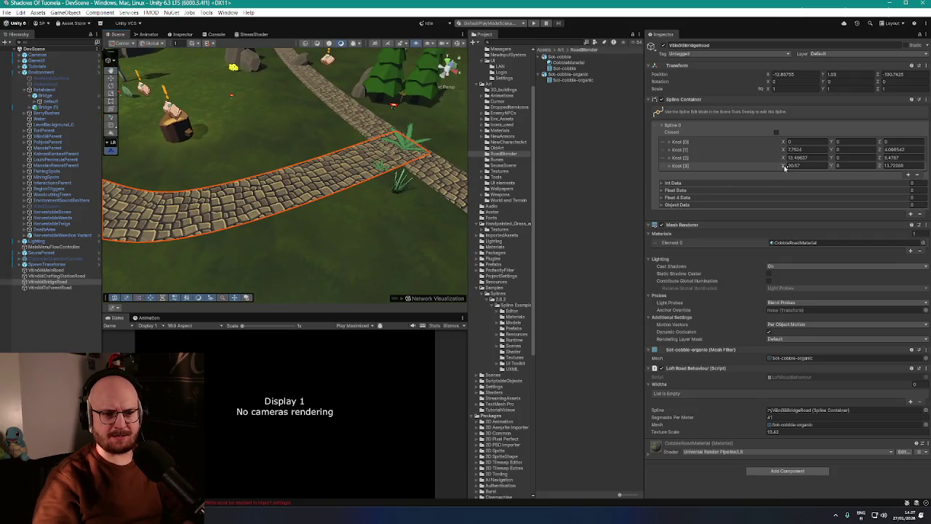
Pull the bridge road's last knot (Knot [3]) X down to 17.73
drag(782, 168, 770, 171)
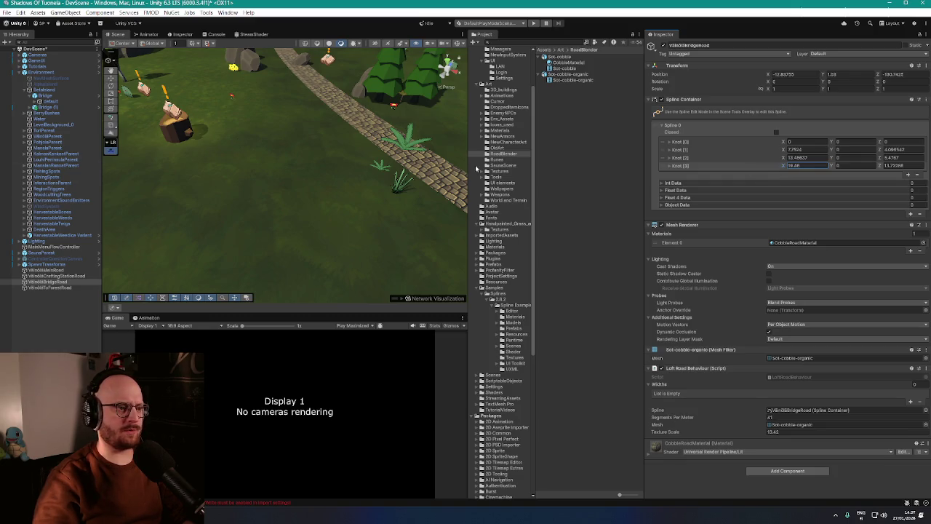
click(739, 418)
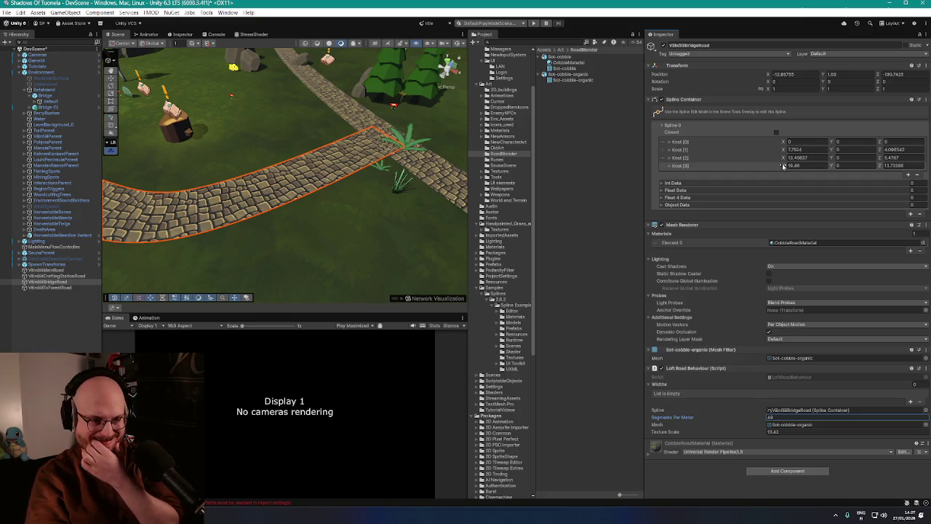
drag(782, 167, 777, 168)
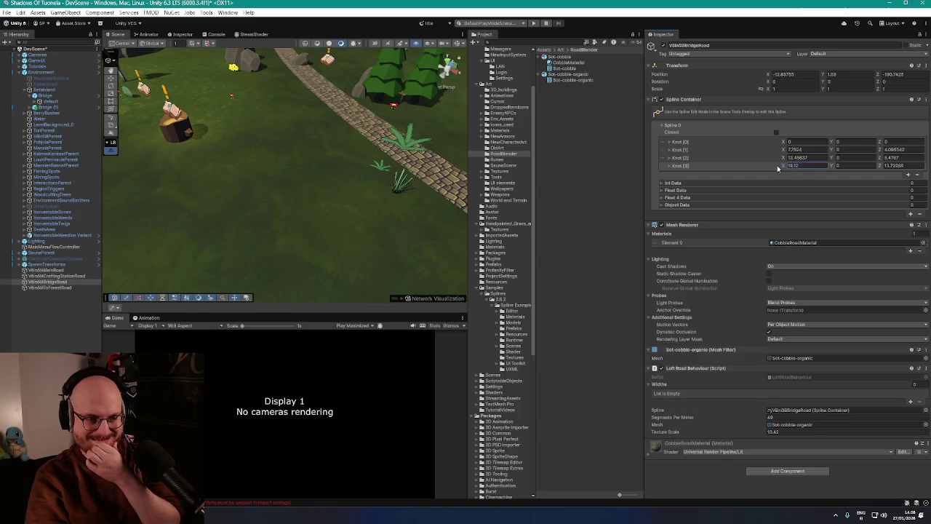
click(753, 421)
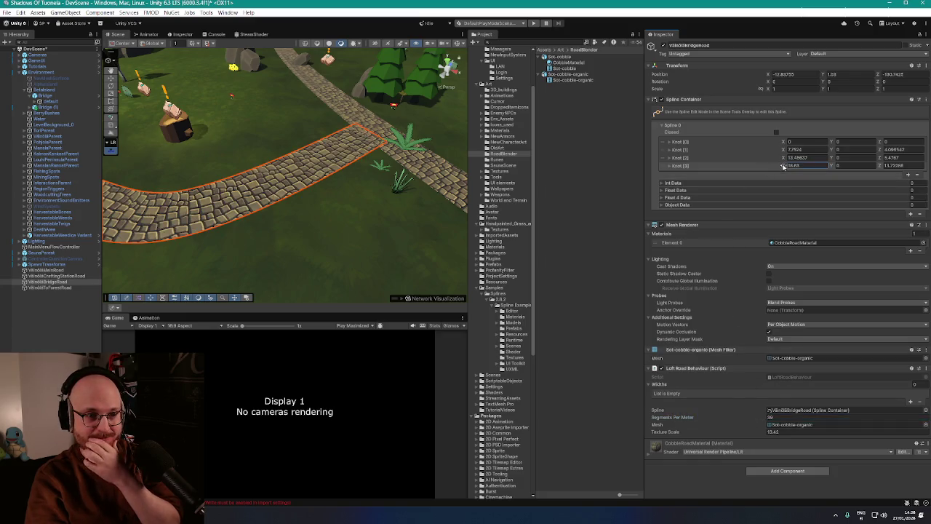
drag(783, 166, 778, 168)
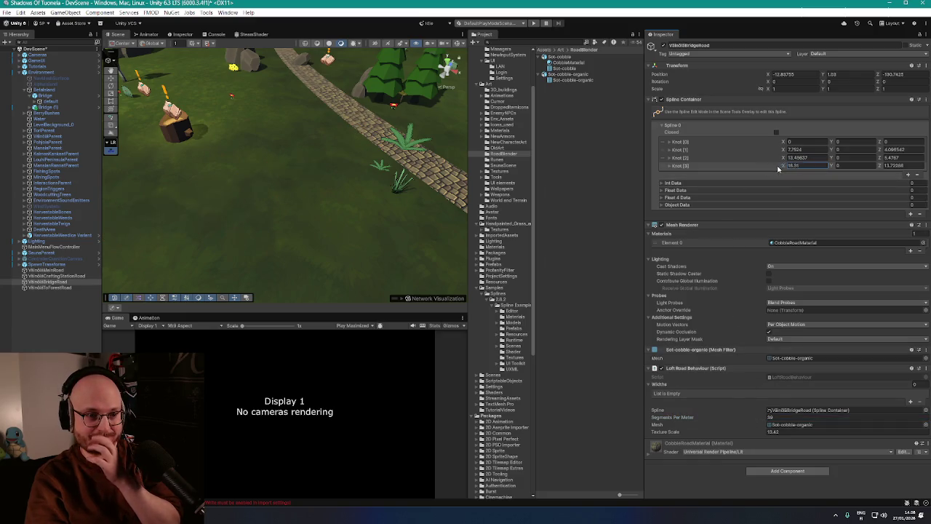
click(754, 420)
Raise the Loft Road Behaviour's Segments Per Meter to 40
drag(437, 233, 314, 166)
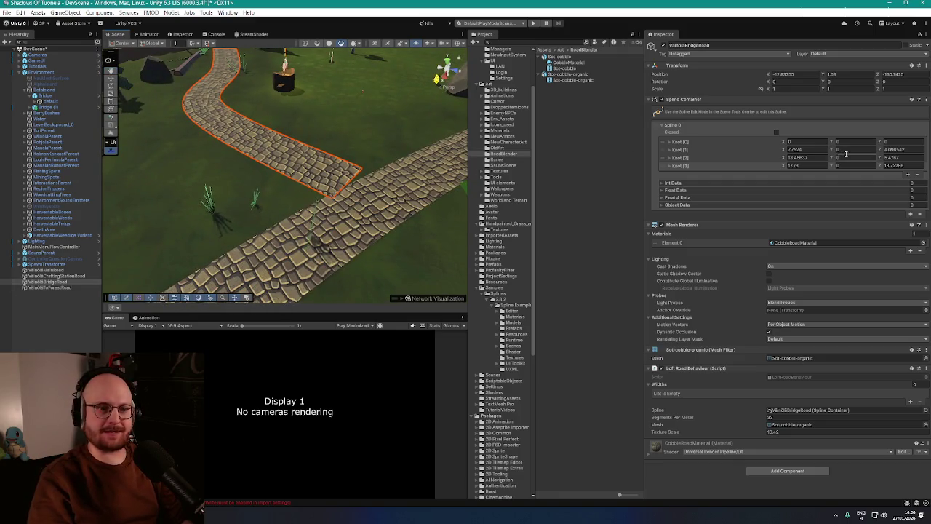
click(233, 146)
key(ctrl+z)
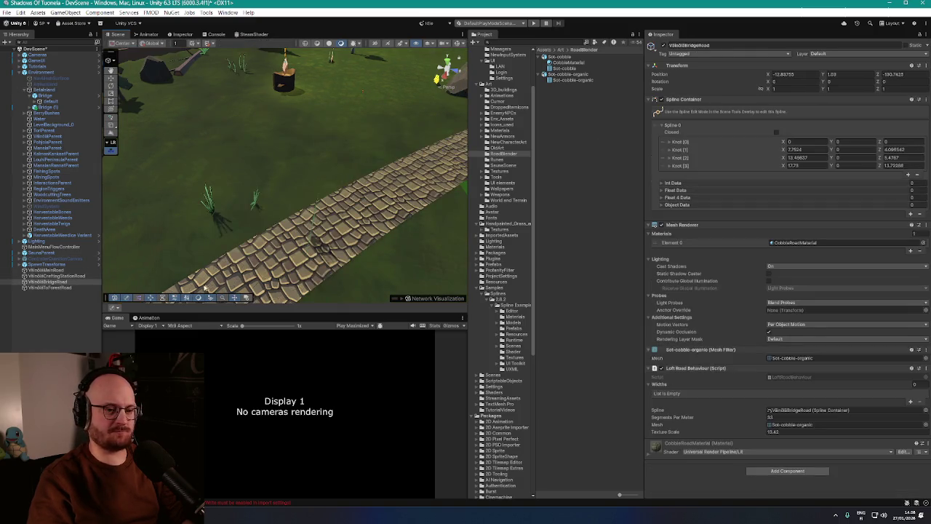
drag(745, 420, 734, 419)
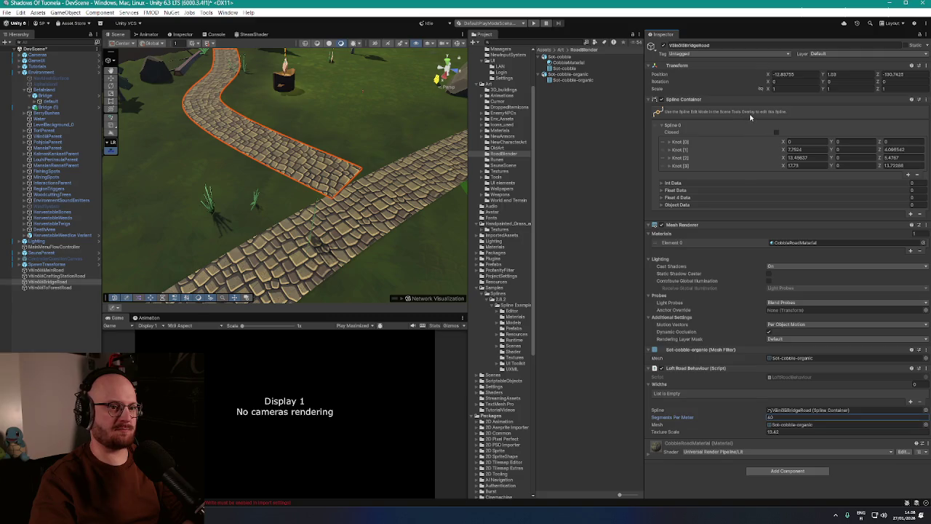
In the Spline editing context, drag the last knot to the junction with the other road
click(112, 62)
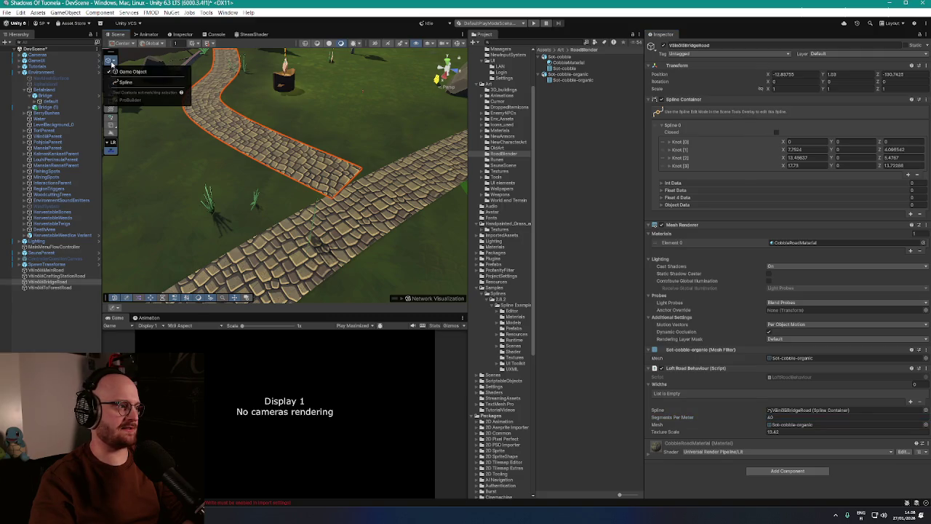
click(118, 82)
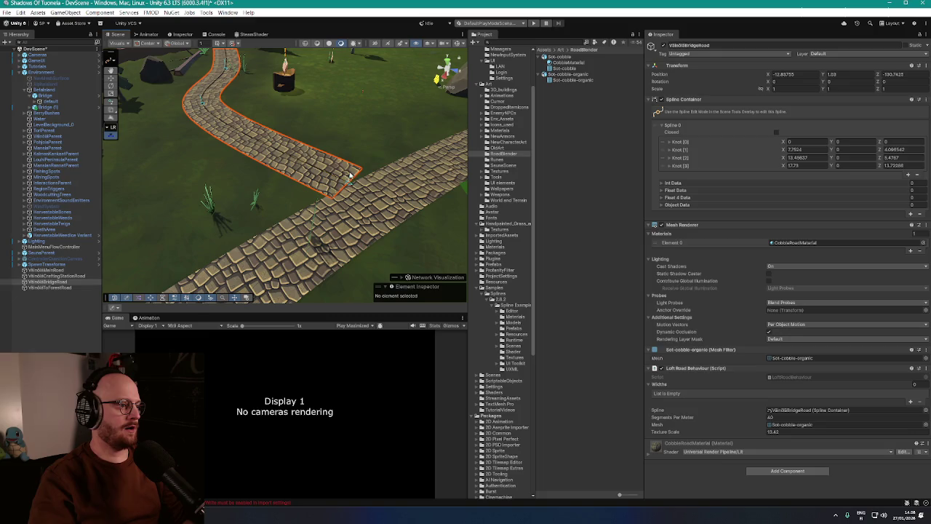
mouse_move(349, 185)
mouse_down()
mouse_move(312, 188)
mouse_move(289, 211)
mouse_up()
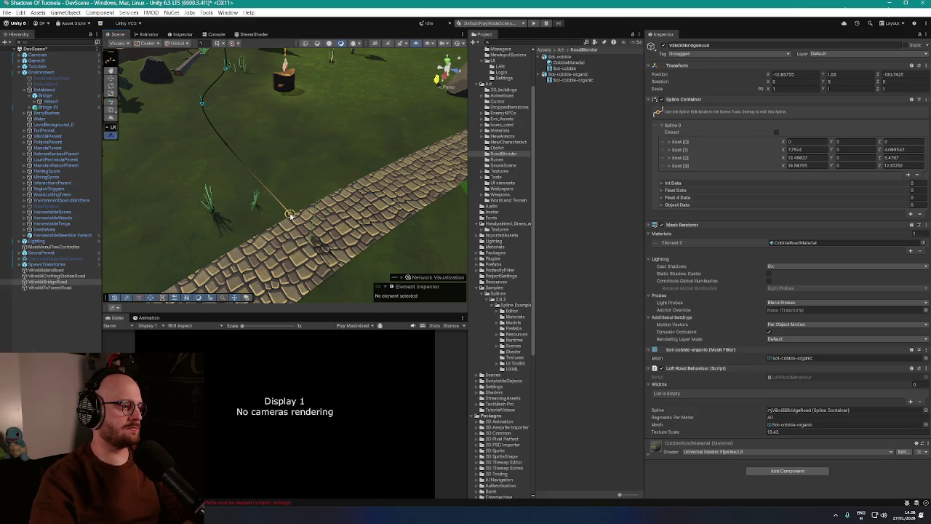
scroll(290, 215, down, 3)
scroll(279, 230, up, 3)
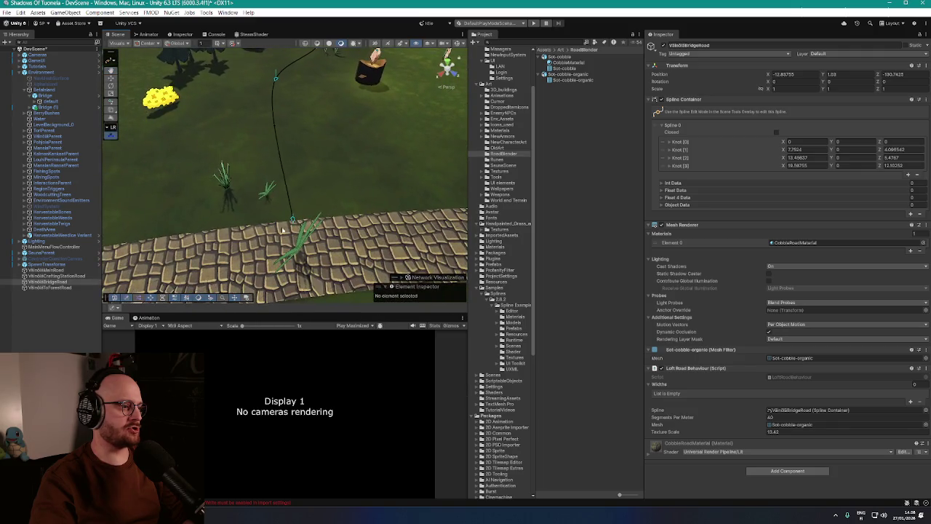
drag(291, 220, 333, 208)
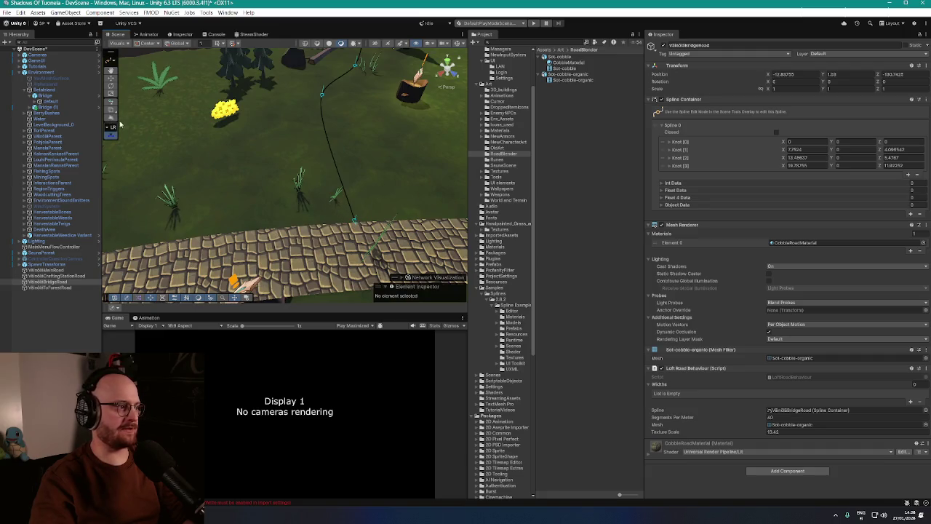
Increase the road's Segments Per Meter to 67
click(112, 62)
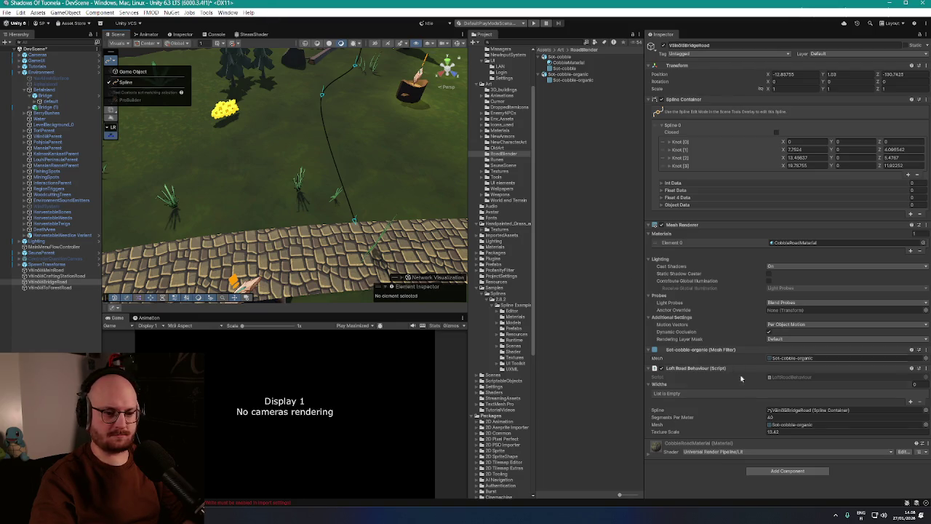
click(762, 420)
mouse_move(348, 233)
mouse_down()
mouse_move(353, 245)
mouse_move(319, 192)
mouse_move(330, 195)
mouse_up()
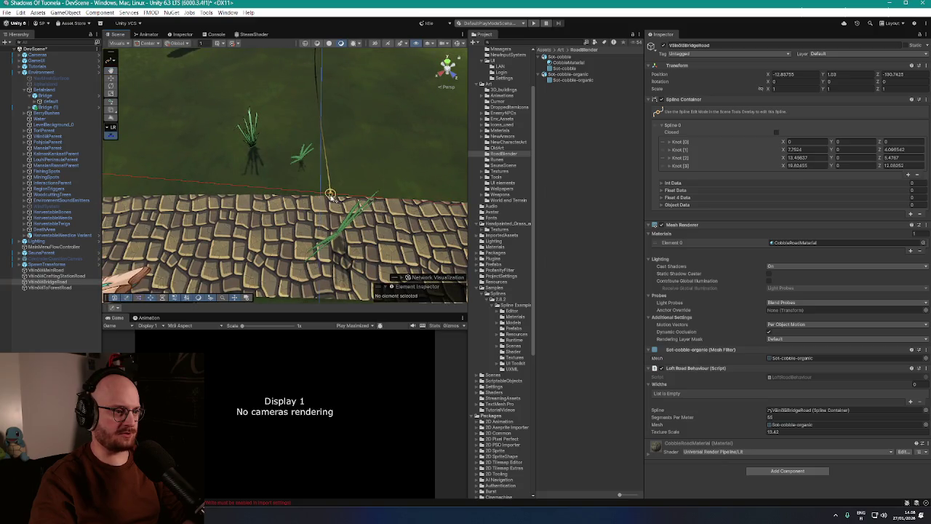
drag(755, 422, 759, 420)
mouse_move(407, 218)
mouse_down()
mouse_move(471, 211)
mouse_move(472, 144)
mouse_move(346, 156)
mouse_move(276, 205)
mouse_move(317, 193)
mouse_move(302, 219)
mouse_up()
Commit the segments value and fly around the terrain inspecting the curving cobblestone roads
click(749, 418)
scroll(302, 219, down, 10)
scroll(465, 175, up, 5)
scroll(466, 175, down, 5)
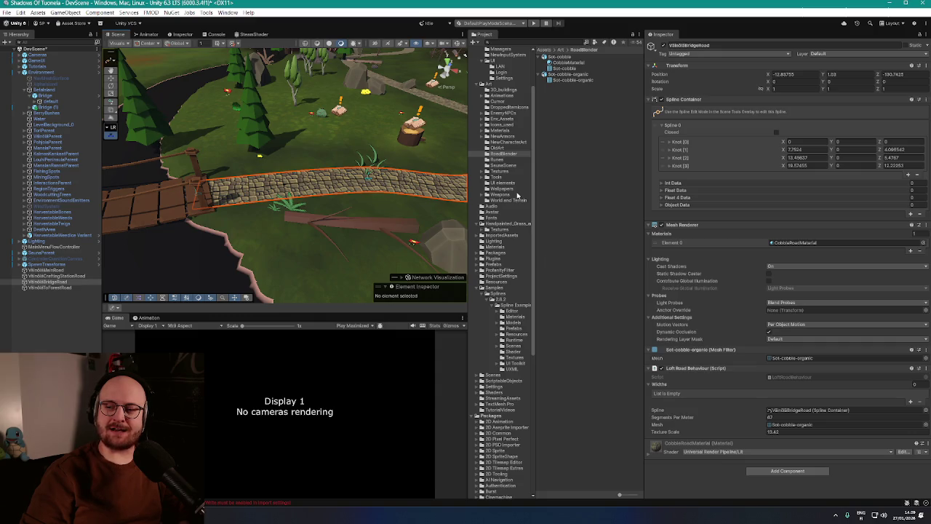
mouse_move(305, 160)
mouse_down()
mouse_move(298, 143)
mouse_move(232, 164)
mouse_up()
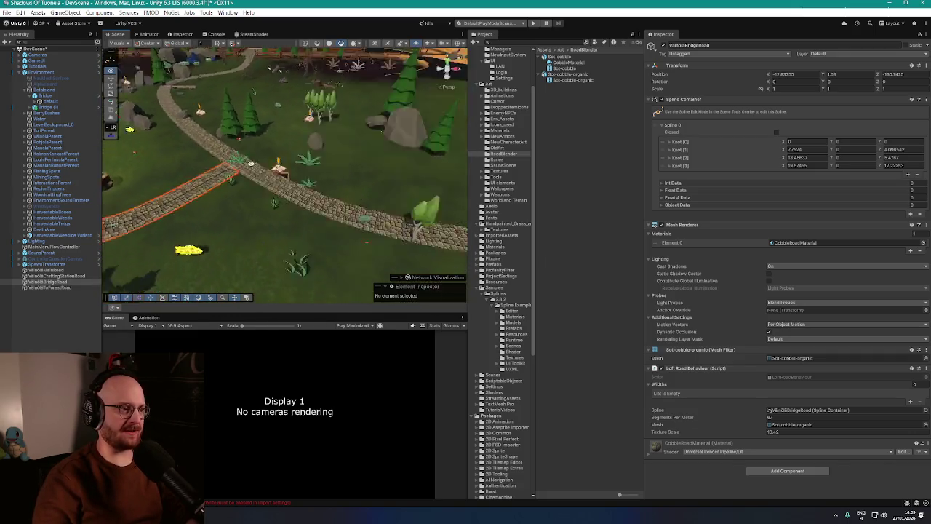
mouse_move(106, 151)
mouse_down()
mouse_move(137, 162)
mouse_move(187, 145)
mouse_move(273, 139)
mouse_move(227, 175)
mouse_move(311, 175)
mouse_move(269, 223)
mouse_move(193, 176)
mouse_move(463, 221)
mouse_move(384, 197)
mouse_move(267, 194)
mouse_move(357, 158)
mouse_move(183, 170)
mouse_move(308, 177)
mouse_move(267, 160)
mouse_move(368, 187)
mouse_move(301, 175)
mouse_move(259, 181)
mouse_up()
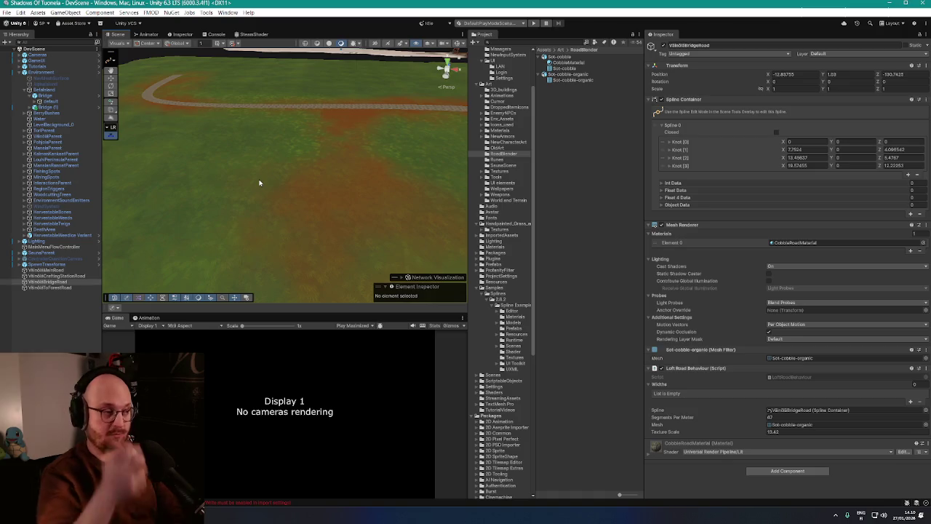
mouse_move(279, 168)
mouse_down()
mouse_move(262, 160)
mouse_move(275, 180)
mouse_up()
scroll(305, 193, down, 5)
scroll(304, 193, up, 6)
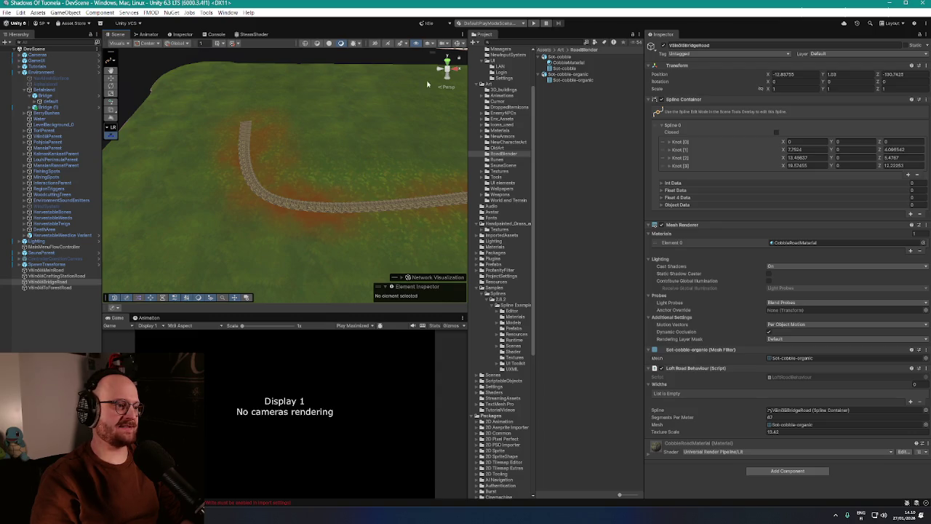
scroll(375, 160, down, 2)
mouse_move(313, 174)
mouse_down()
mouse_move(308, 153)
mouse_move(386, 162)
mouse_move(256, 164)
mouse_up()
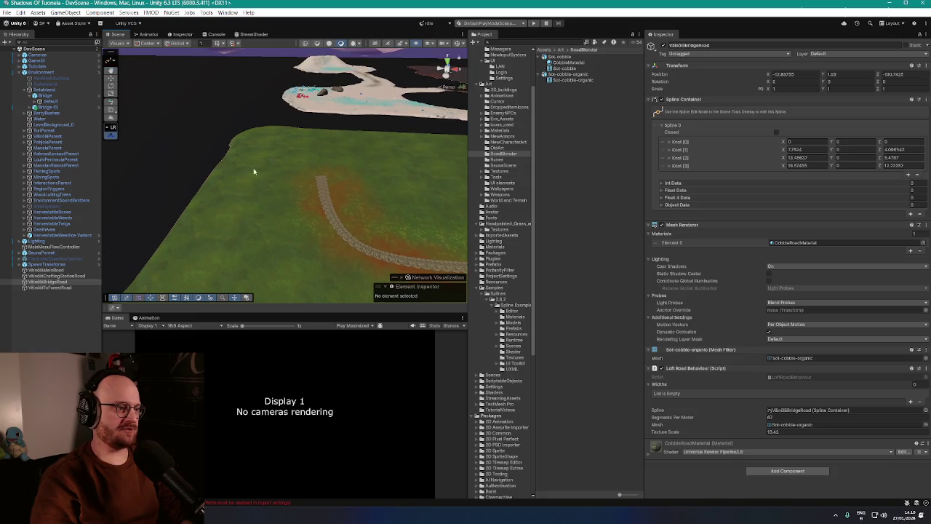
mouse_move(314, 161)
mouse_down()
mouse_move(323, 150)
mouse_move(327, 182)
mouse_up()
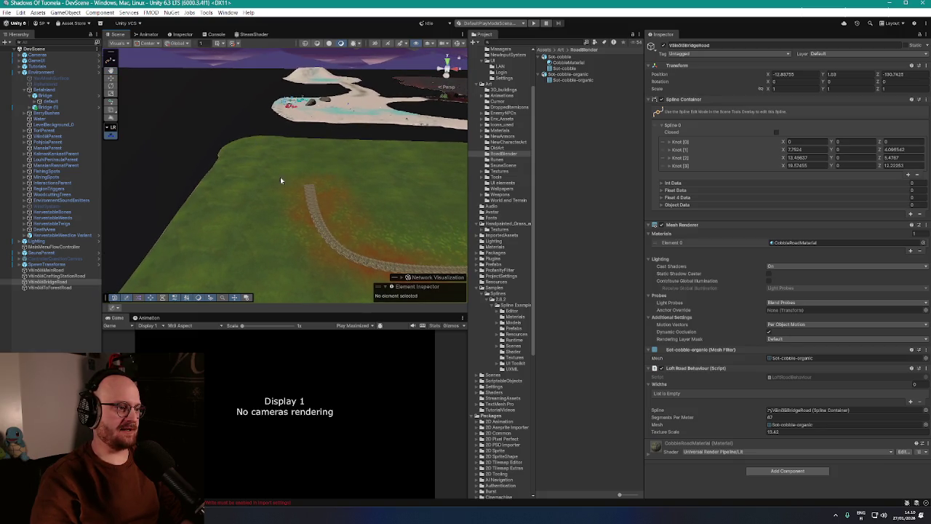
mouse_move(380, 159)
mouse_down()
mouse_move(422, 165)
mouse_move(414, 167)
mouse_move(436, 182)
mouse_move(422, 191)
mouse_move(307, 125)
mouse_move(283, 154)
mouse_move(280, 185)
mouse_move(316, 184)
mouse_move(388, 149)
mouse_up()
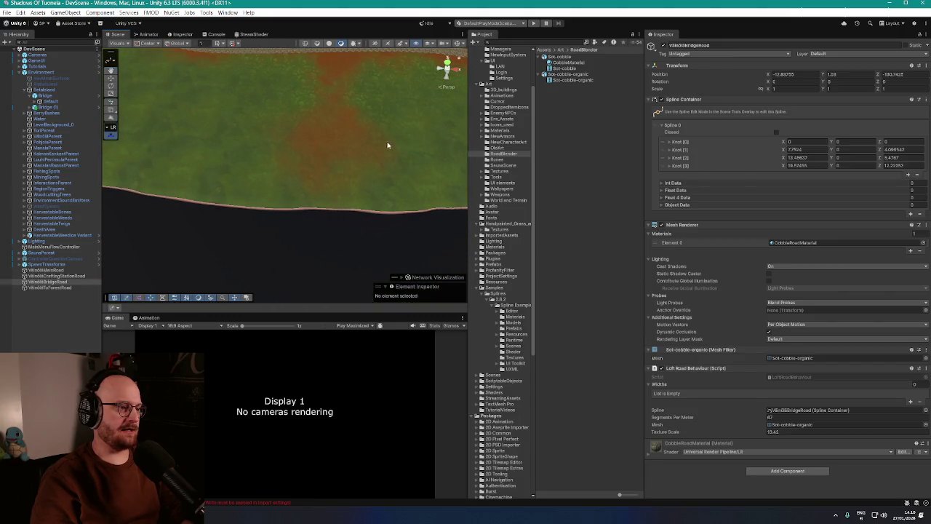
mouse_move(293, 147)
mouse_down()
mouse_move(407, 160)
mouse_move(385, 150)
mouse_move(332, 166)
mouse_move(344, 216)
mouse_move(362, 229)
mouse_move(384, 218)
mouse_move(354, 194)
mouse_move(383, 197)
mouse_up()
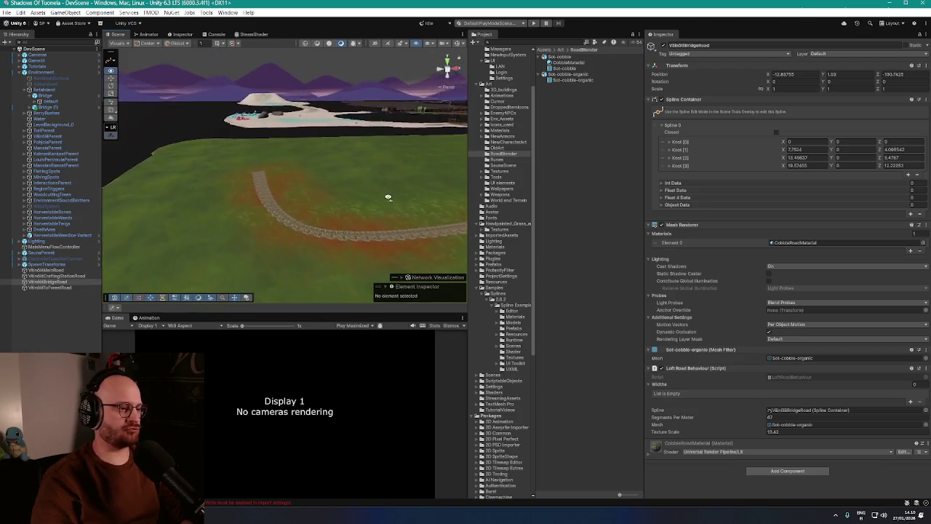
scroll(383, 197, up, 5)
mouse_move(505, 213)
mouse_down()
mouse_move(555, 222)
mouse_move(366, 222)
mouse_up()
scroll(376, 222, down, 3)
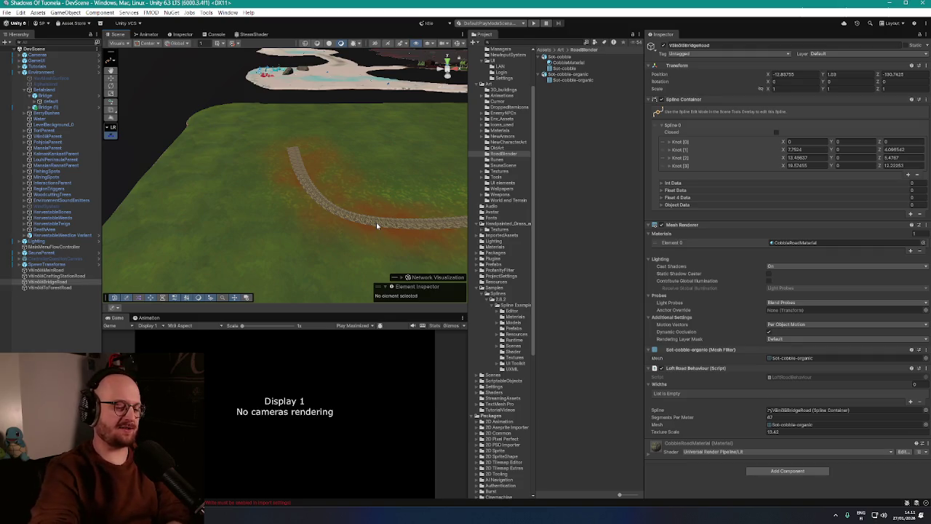
mouse_move(401, 223)
mouse_down()
mouse_move(401, 187)
mouse_move(433, 193)
mouse_up()
scroll(434, 192, up, 10)
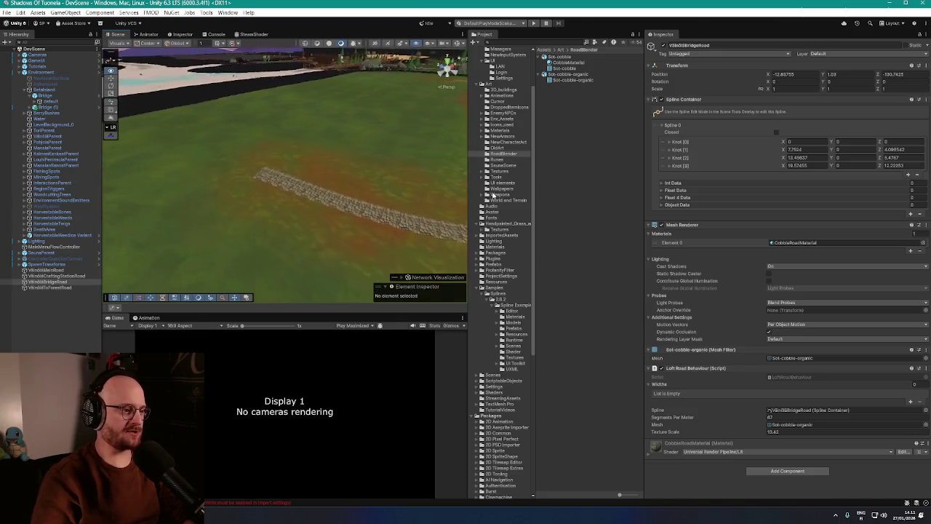
scroll(339, 177, down, 5)
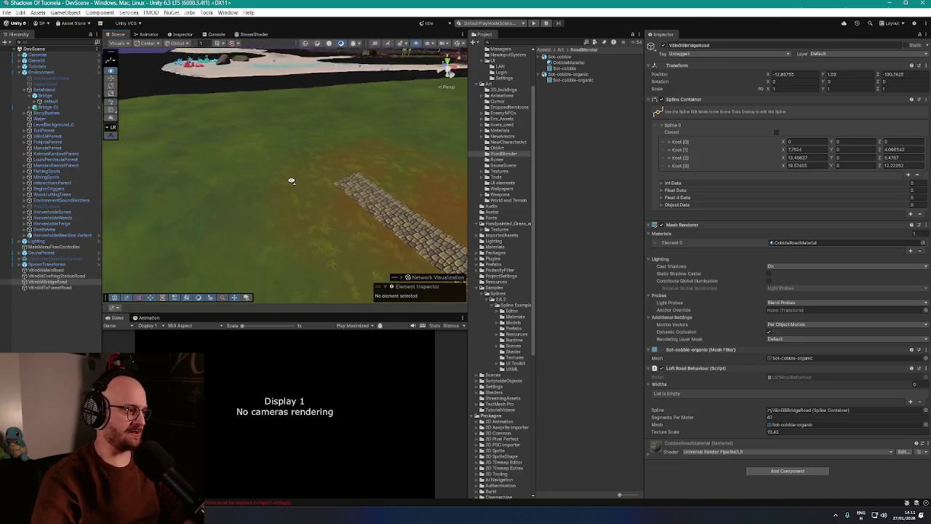
mouse_move(221, 218)
mouse_down()
mouse_move(199, 211)
mouse_move(241, 210)
mouse_up()
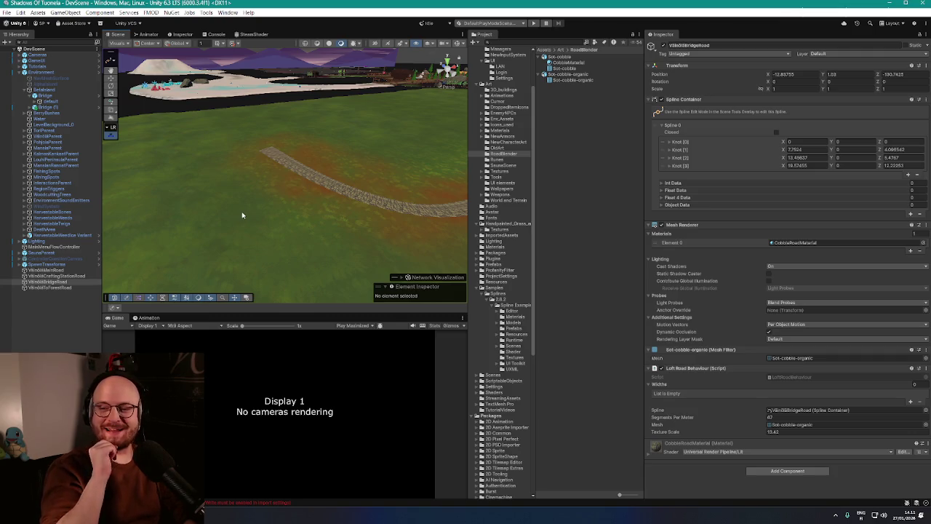
mouse_move(279, 190)
mouse_down()
mouse_move(284, 170)
mouse_move(275, 166)
mouse_move(228, 185)
mouse_move(366, 192)
mouse_move(310, 201)
mouse_up()
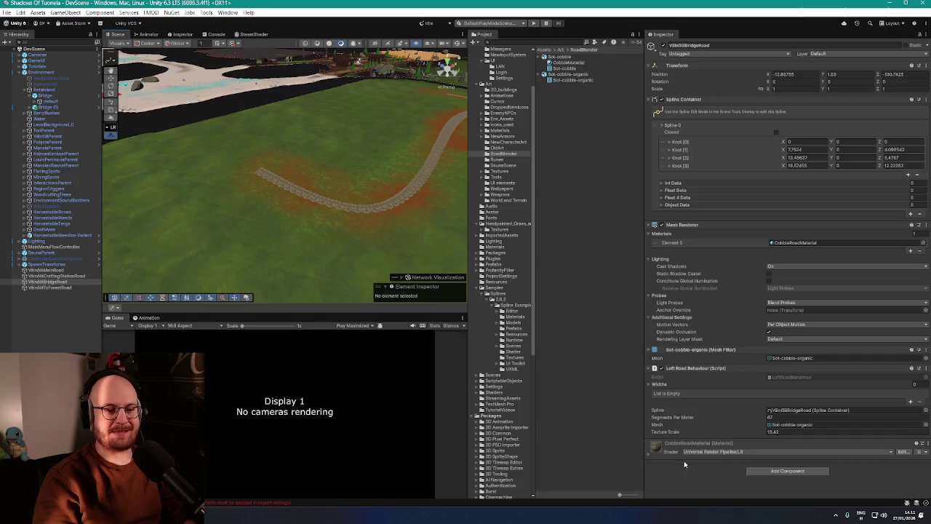
mouse_move(365, 220)
mouse_down()
mouse_move(322, 202)
mouse_move(281, 201)
mouse_move(273, 212)
mouse_move(287, 212)
mouse_up()
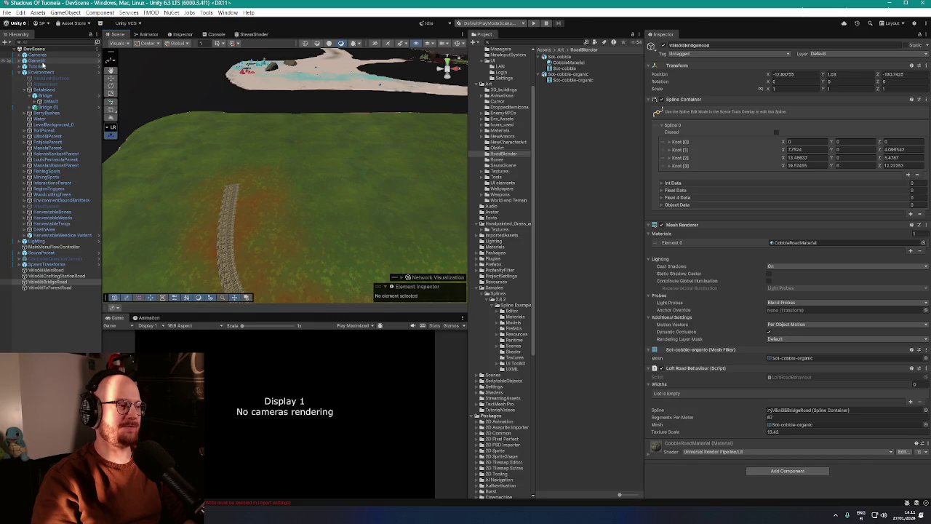
On the BetaIsland terrain, choose Edit Terrain Layers > Create Layer to open the Select Texture 2D picker
click(44, 90)
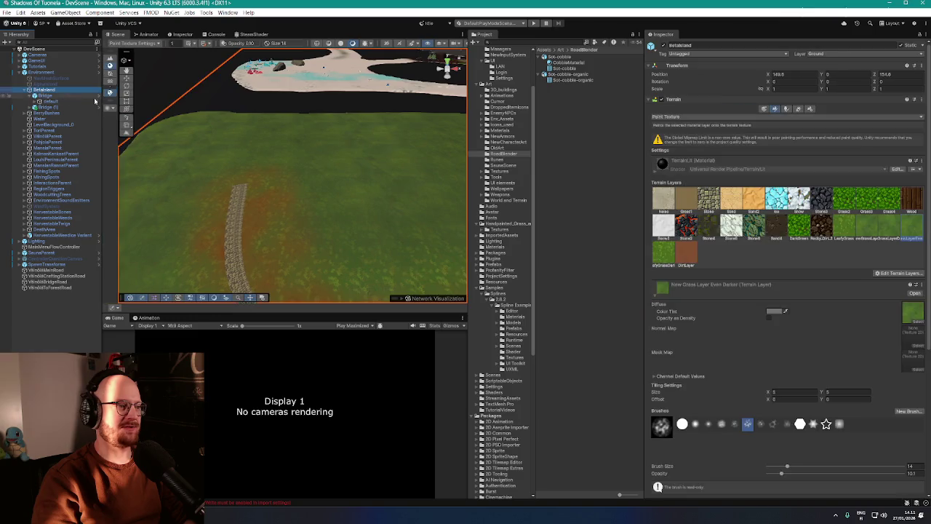
scroll(764, 245, down, 2)
click(762, 233)
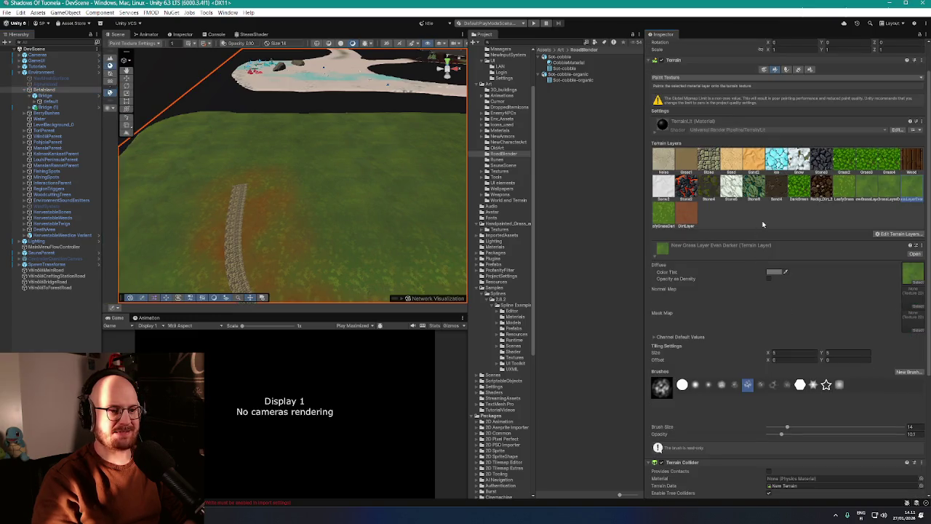
click(889, 235)
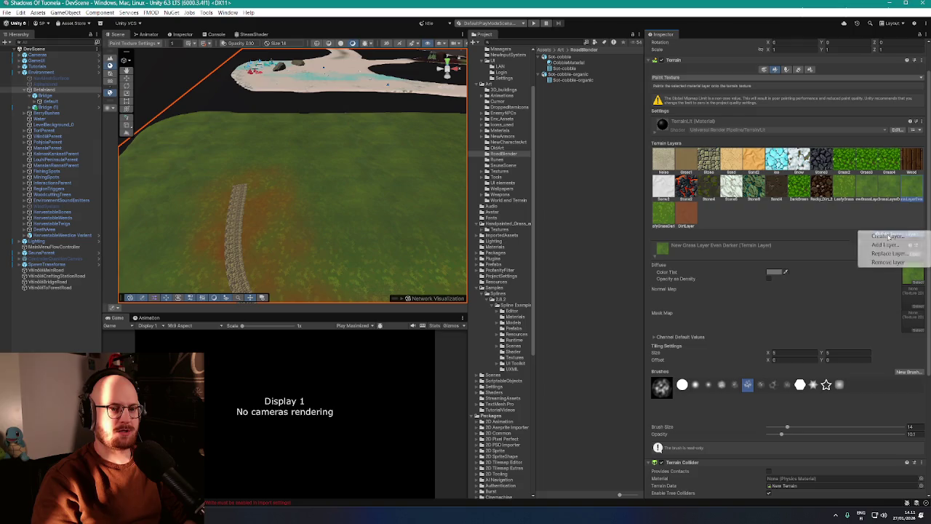
click(871, 237)
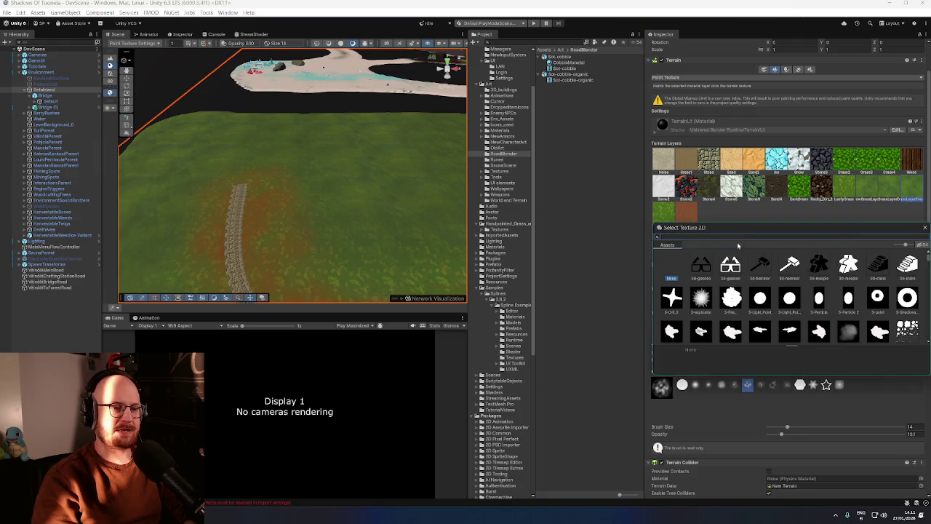
Move the Select Texture 2D window up and left and enlarge it
scroll(737, 245, down, 10)
drag(740, 227, 403, 51)
drag(593, 198, 760, 462)
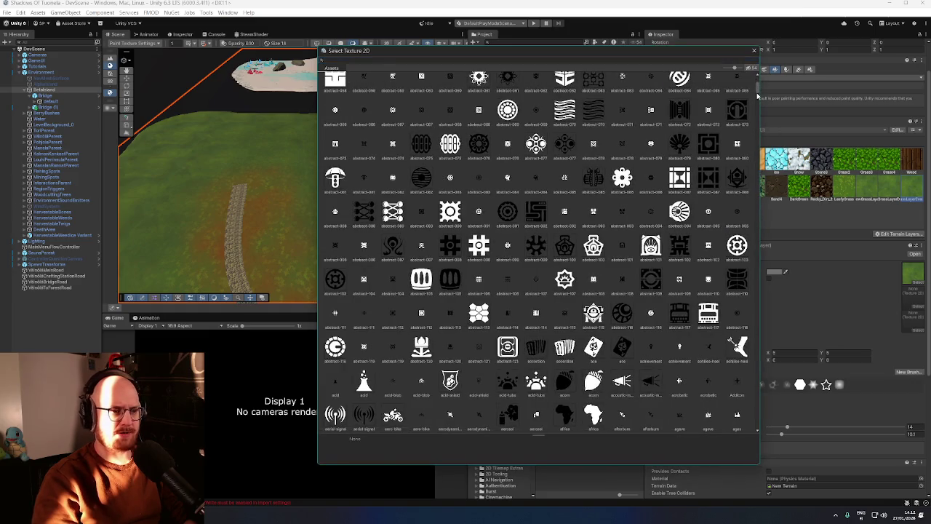
Scroll through the available textures, then close the picker without choosing one
scroll(757, 94, down, 3)
scroll(757, 116, down, 10)
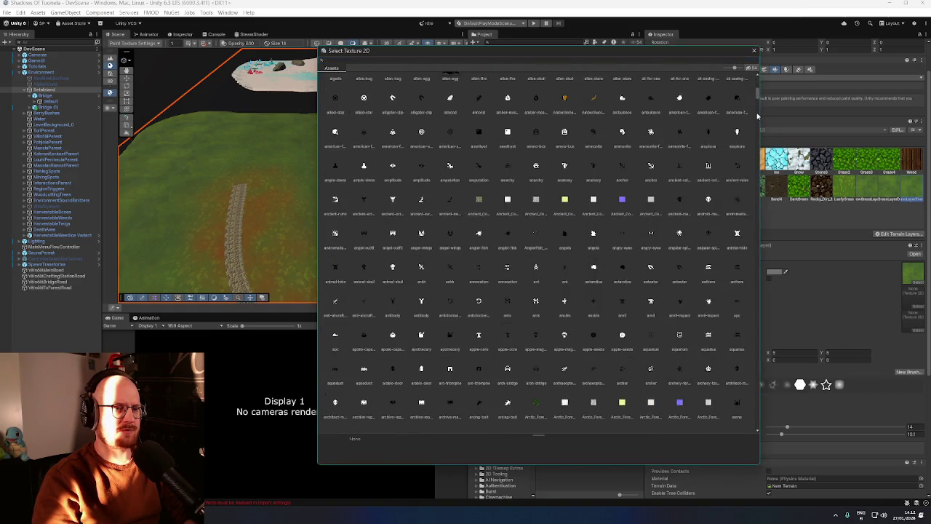
scroll(757, 116, down, 15)
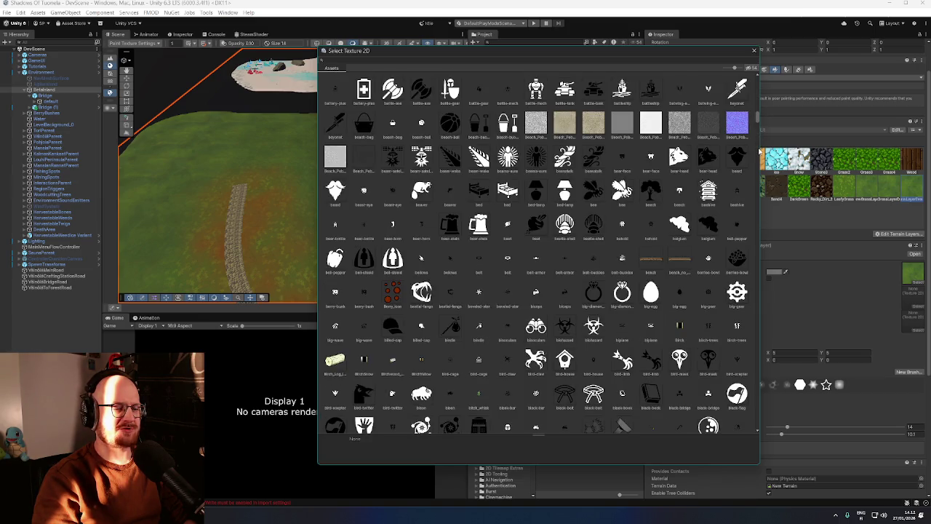
scroll(757, 138, down, 10)
scroll(757, 172, down, 10)
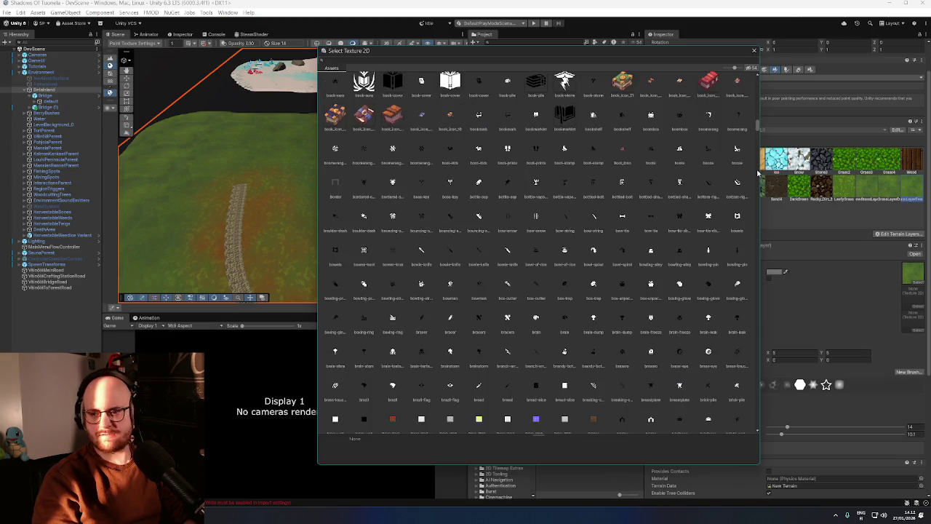
scroll(757, 172, down, 10)
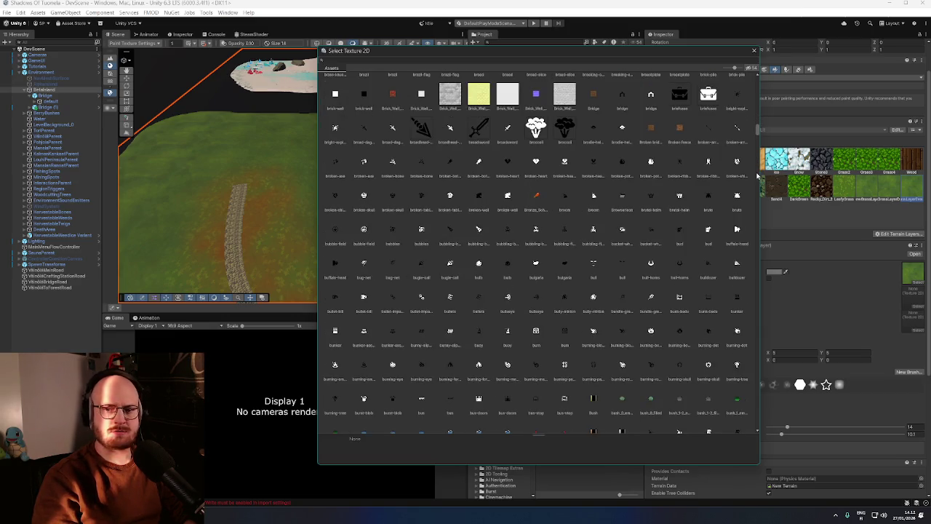
scroll(758, 175, down, 10)
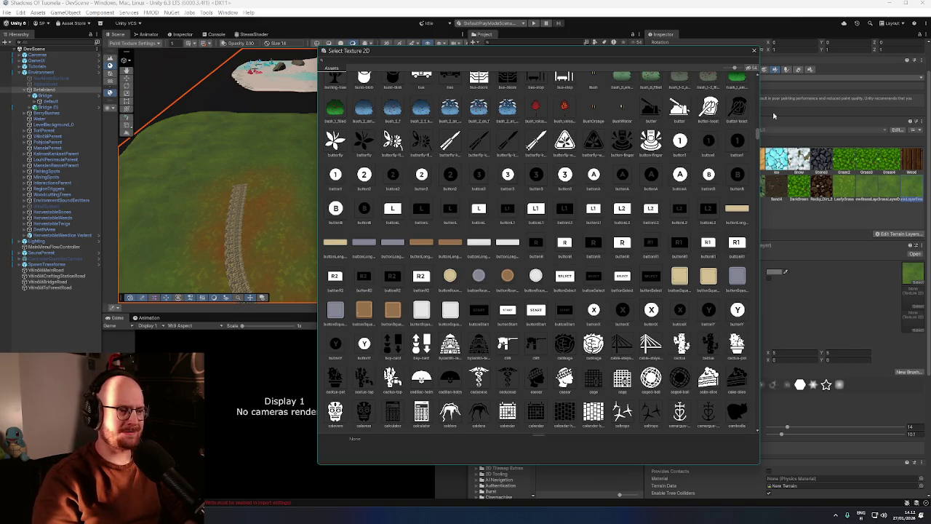
drag(755, 131, 759, 166)
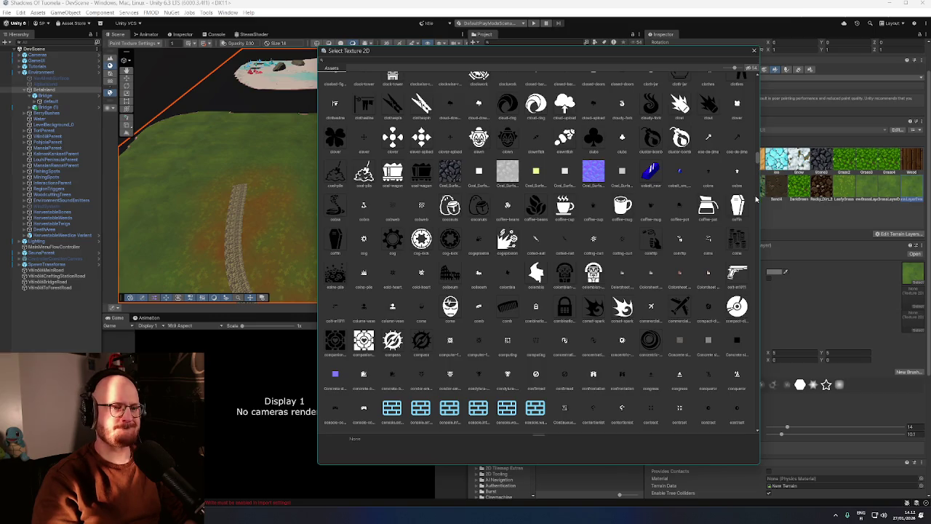
scroll(757, 198, down, 5)
drag(754, 221, 752, 227)
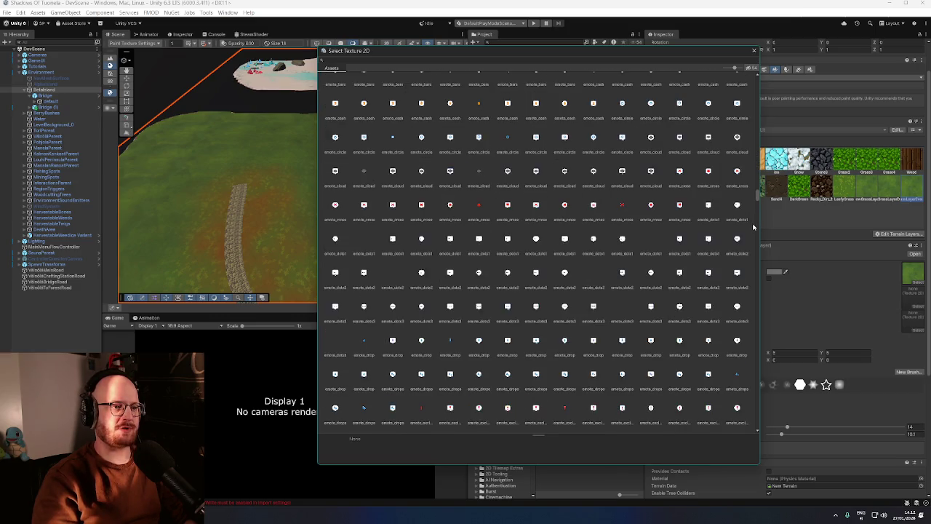
click(755, 53)
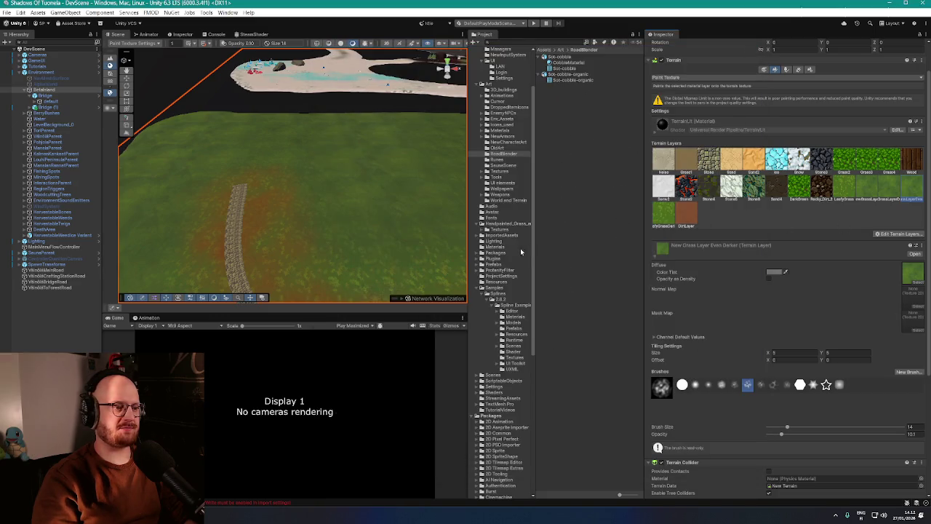
Expand Assets/Art/Textures to reveal grass_01_2k, then switch to Firefox
scroll(524, 191, up, 4)
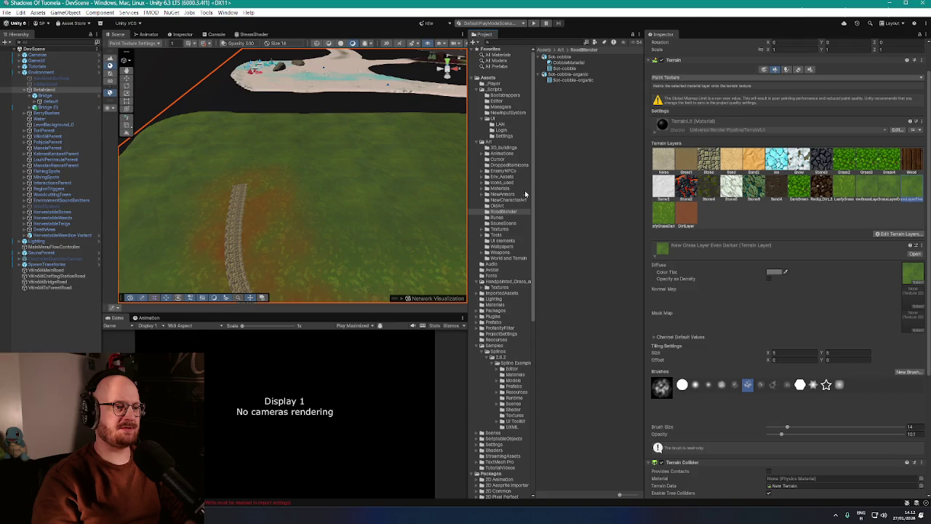
scroll(529, 202, down, 3)
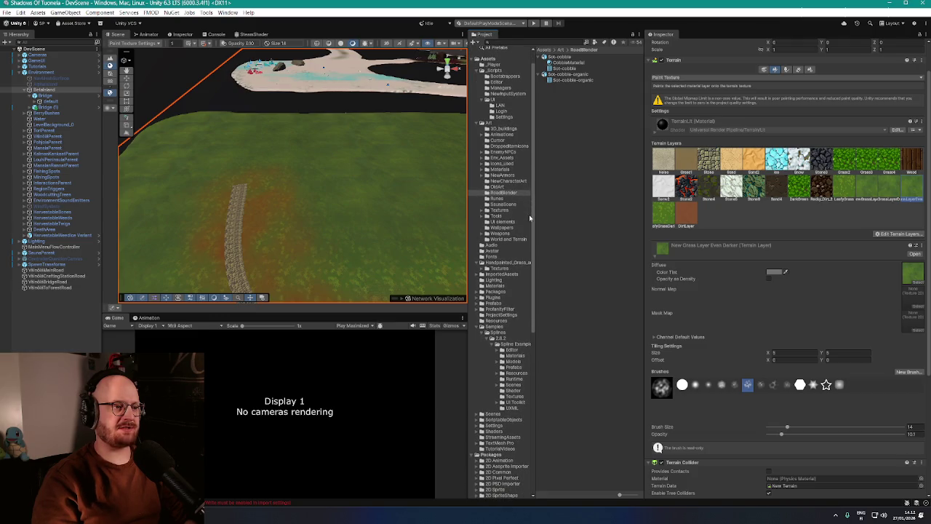
click(481, 209)
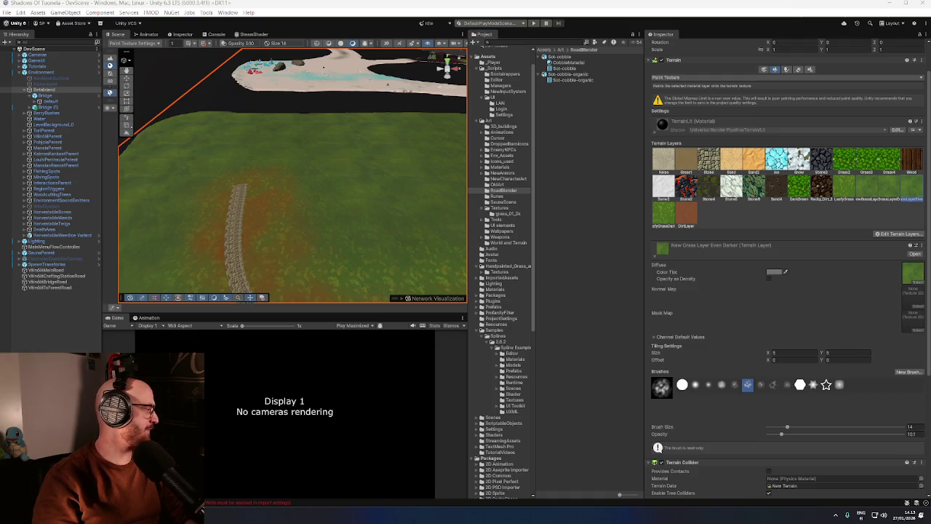
key(alt+Tab)
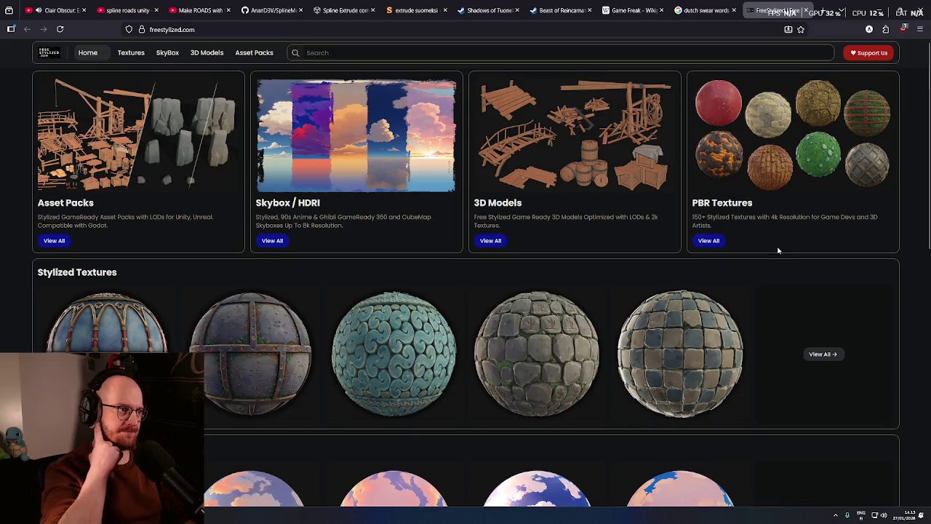
Open FreeStylized's View All PBR textures page and scroll through the material sphere previews
middle_click(908, 241)
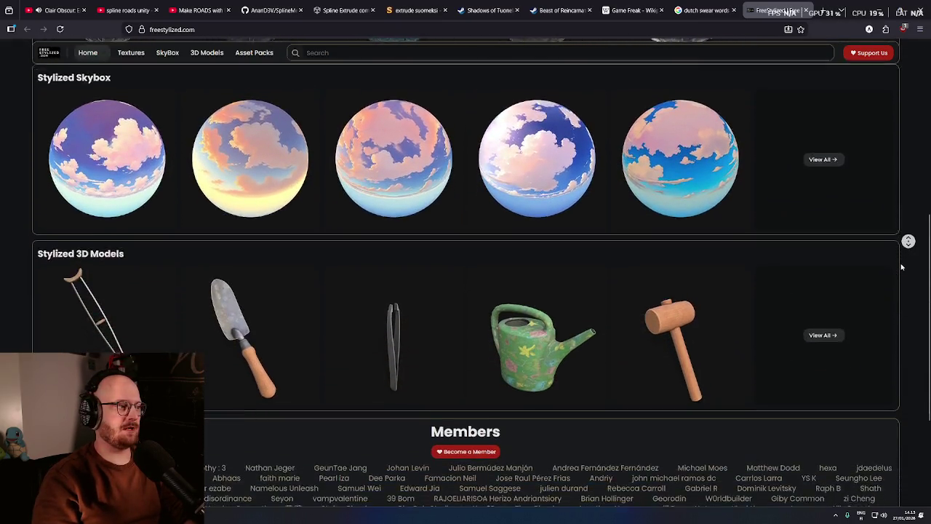
key(Home)
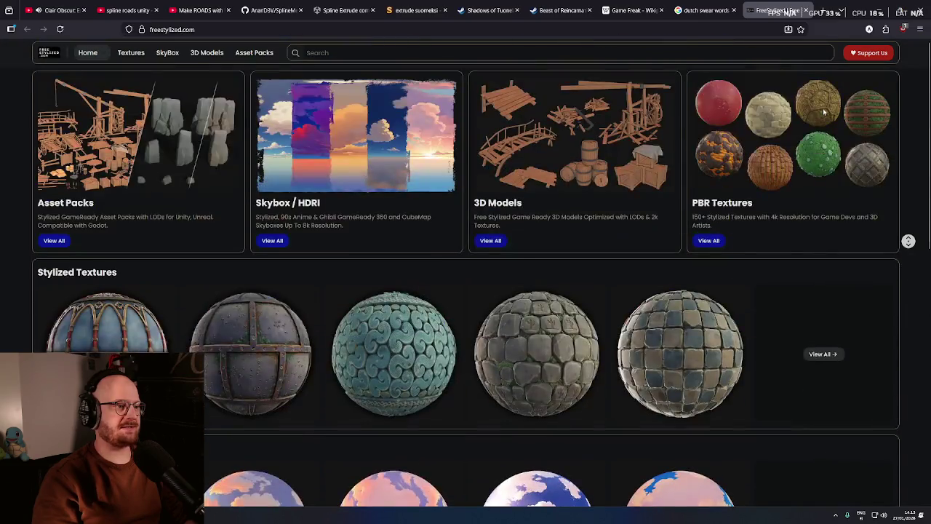
click(713, 241)
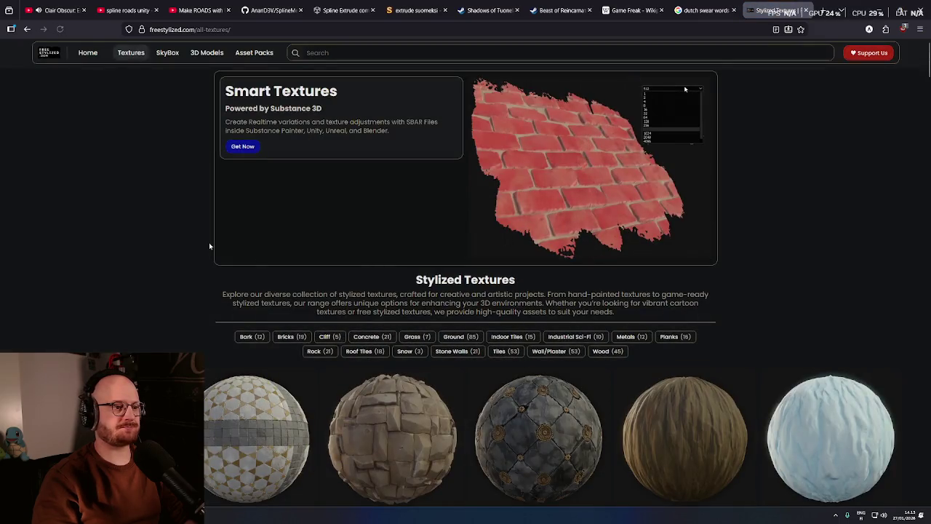
scroll(182, 240, down, 3)
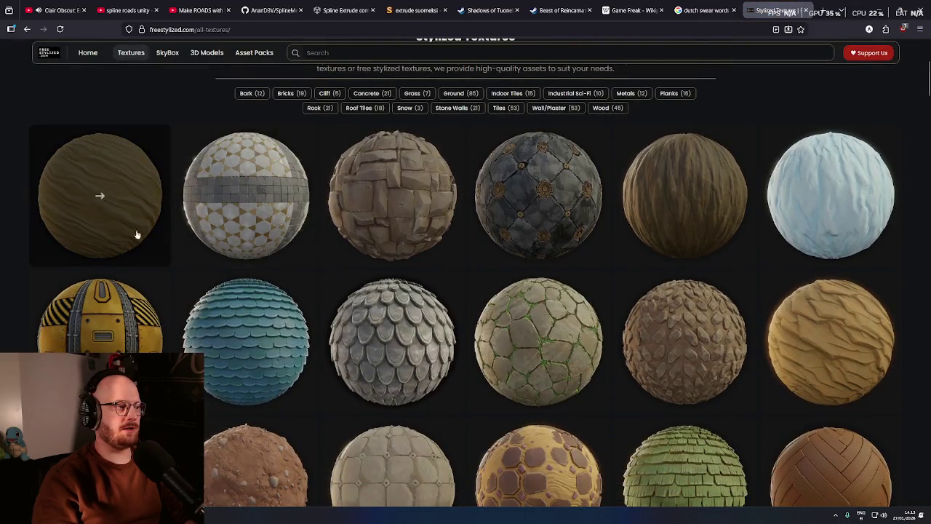
middle_click(921, 296)
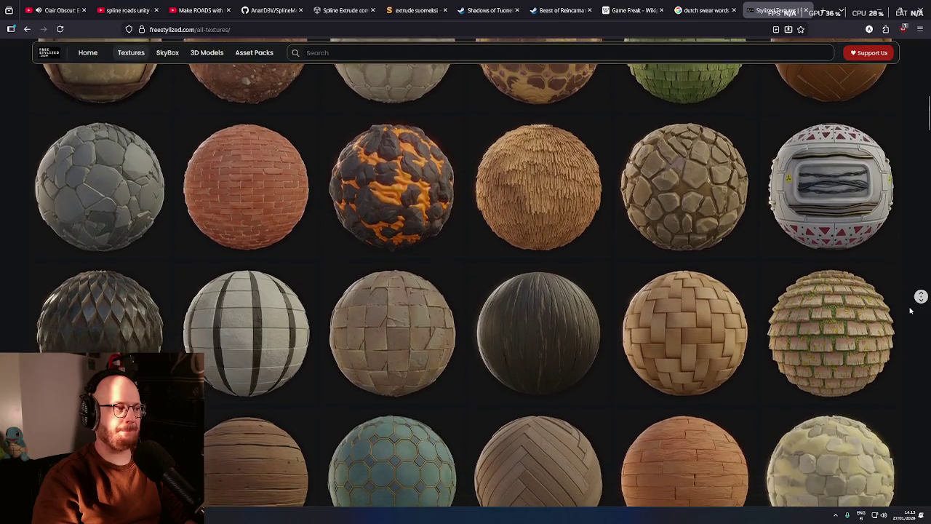
click(582, 204)
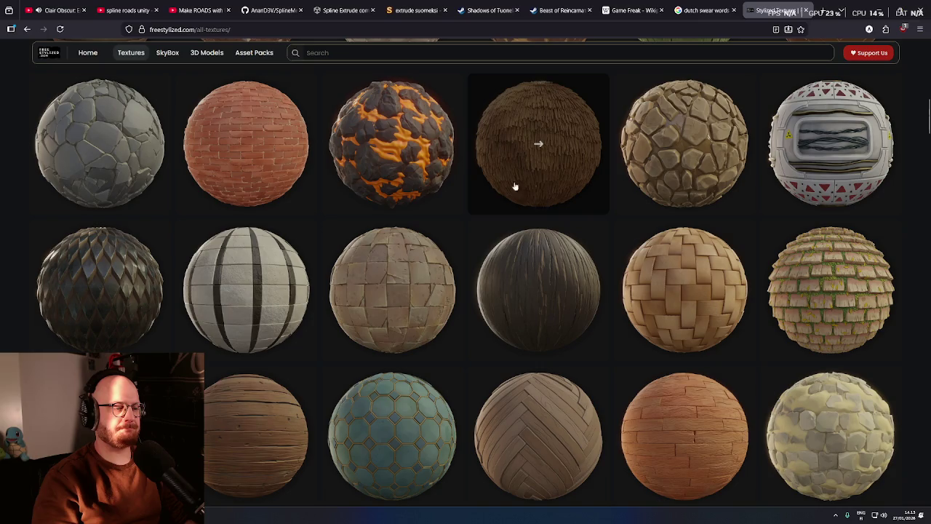
drag(928, 128, 928, 125)
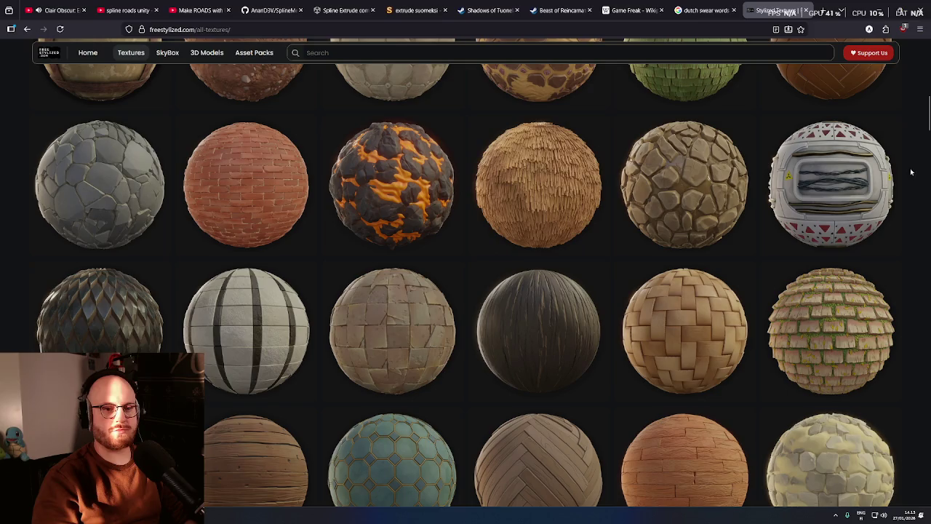
scroll(927, 136, down, 6)
scroll(827, 374, up, 5)
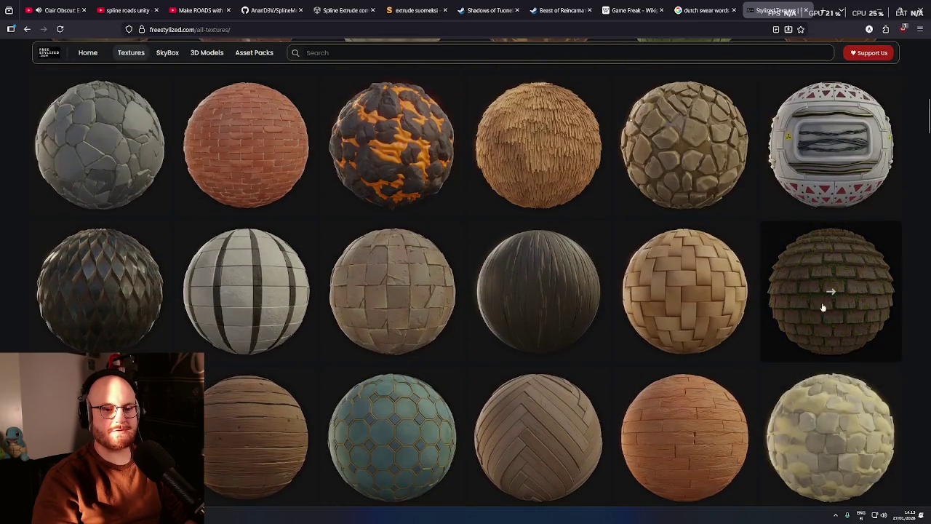
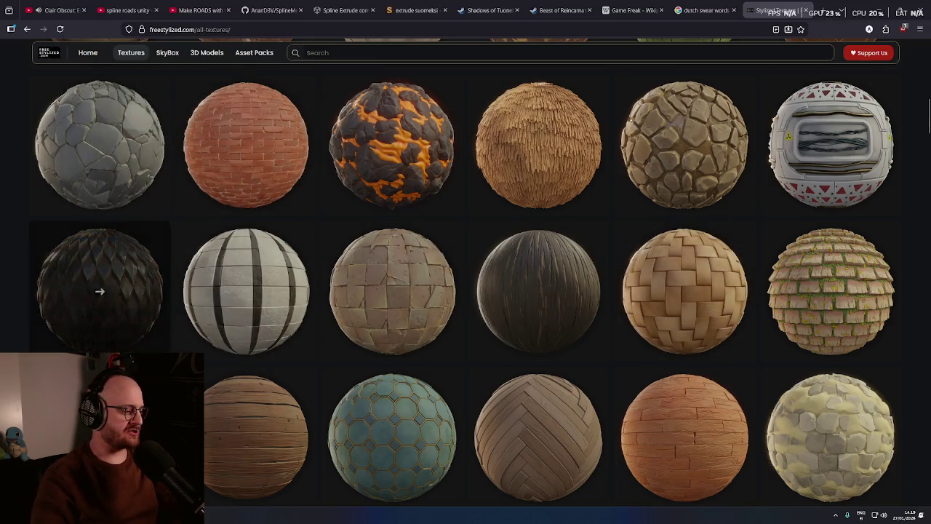
Google 'discord give a role to new member automatically' in a new tab
click(825, 11)
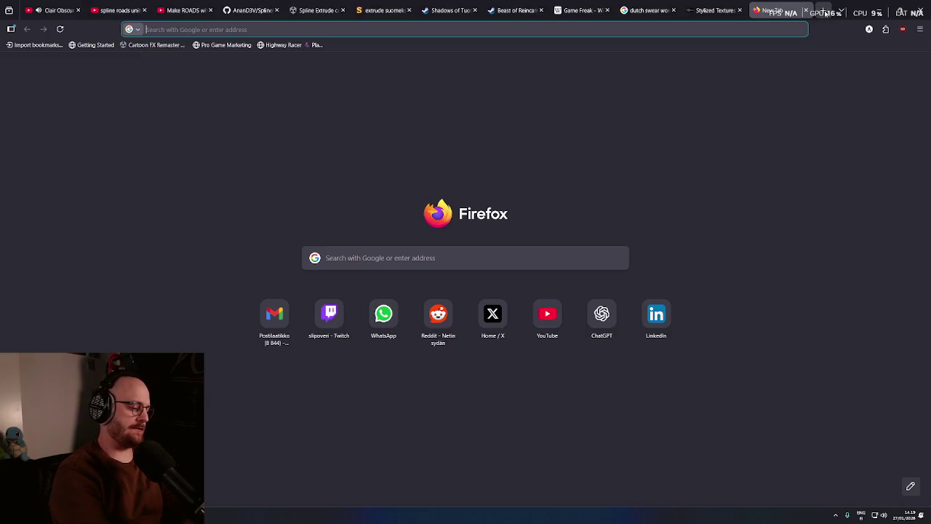
text(discord give a ro)
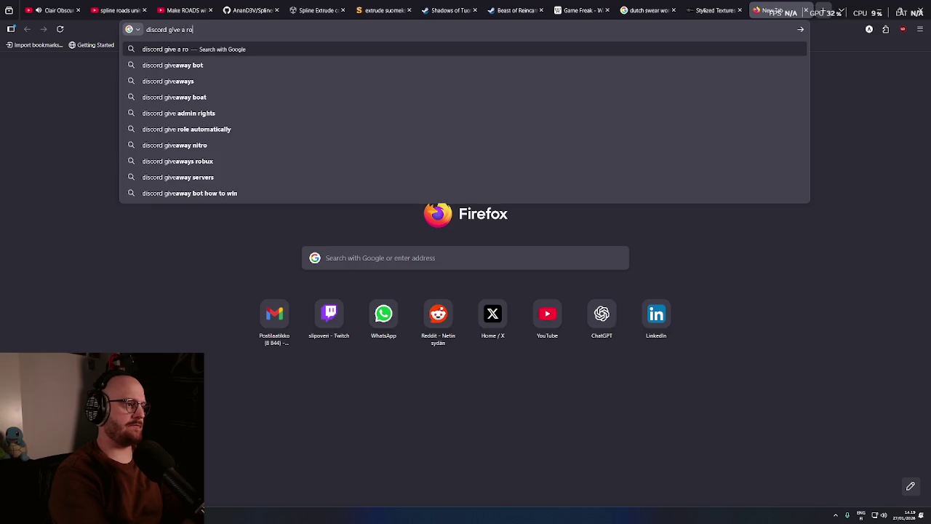
text(le to new member auti)
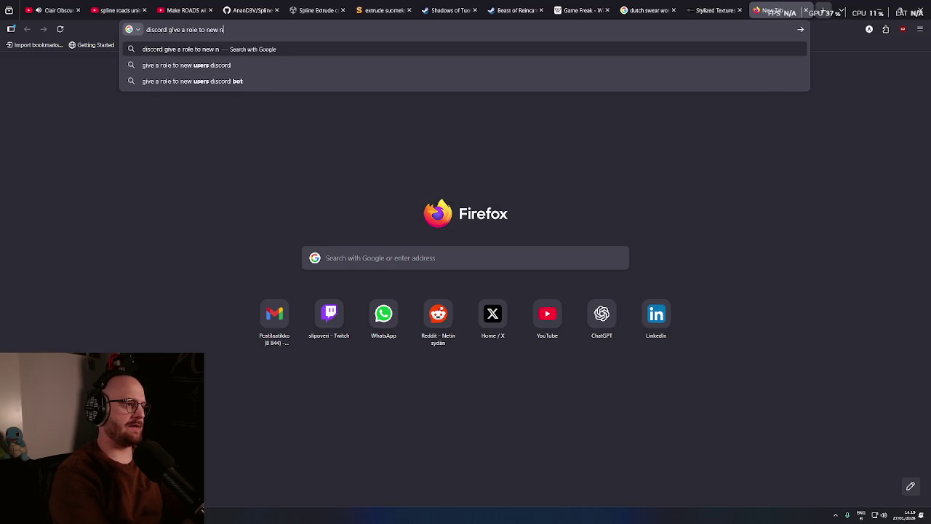
key(BackSpace)
text(omatically)
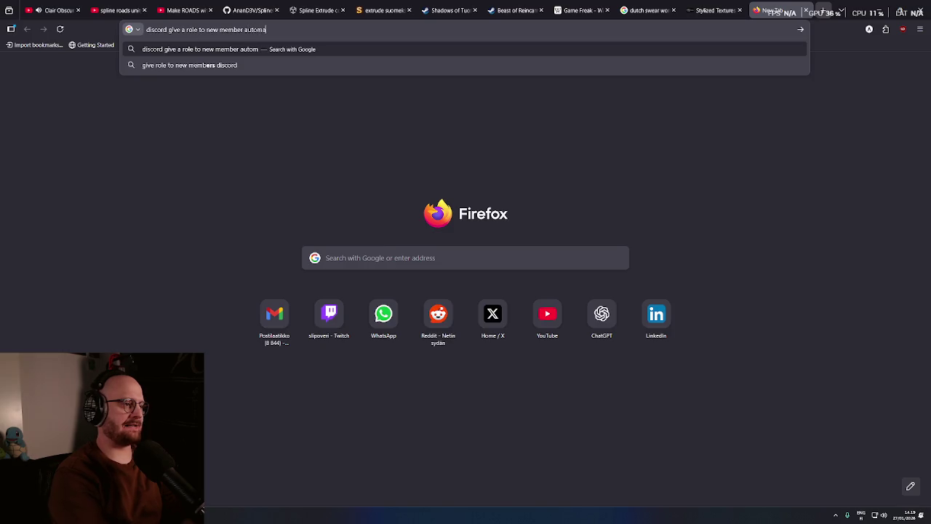
key(Return)
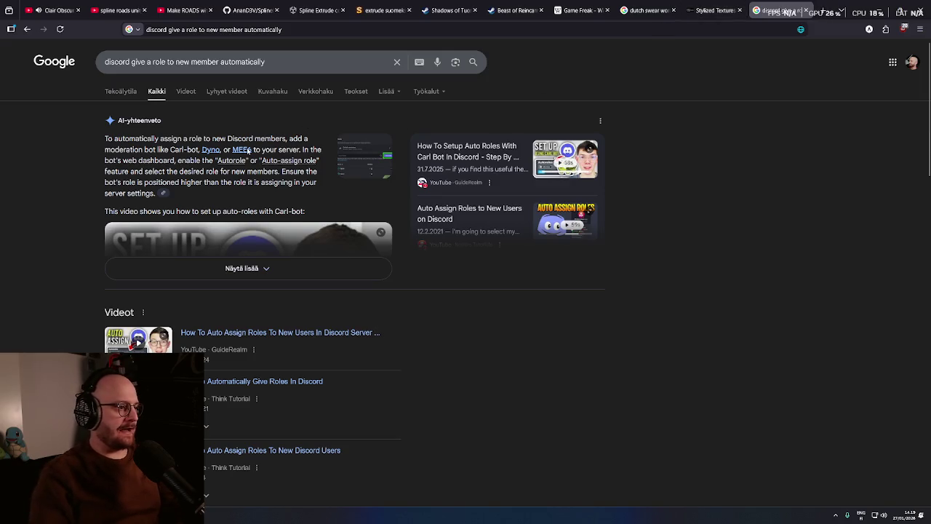
middle_click(71, 189)
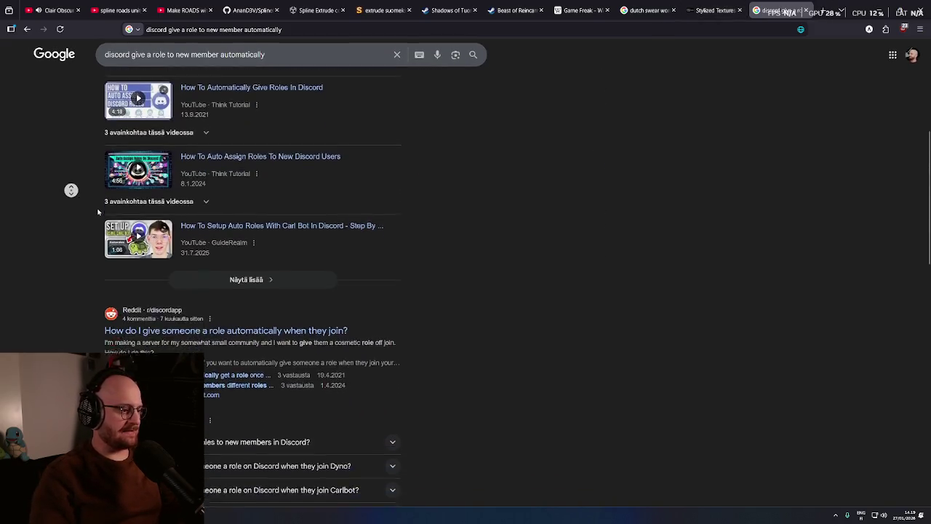
Open the r/discordapp auto-role thread and highlight 'Discord's Onboarding' in the top reply
click(221, 207)
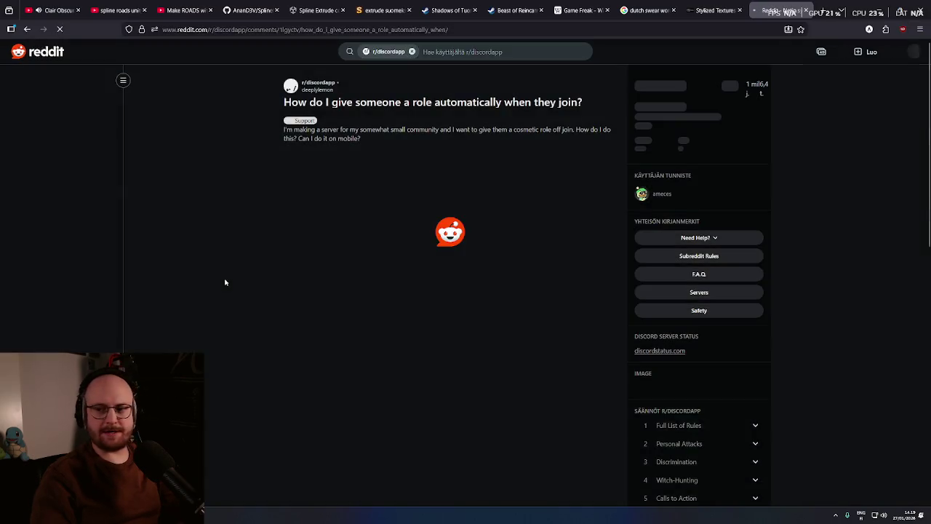
middle_click(223, 278)
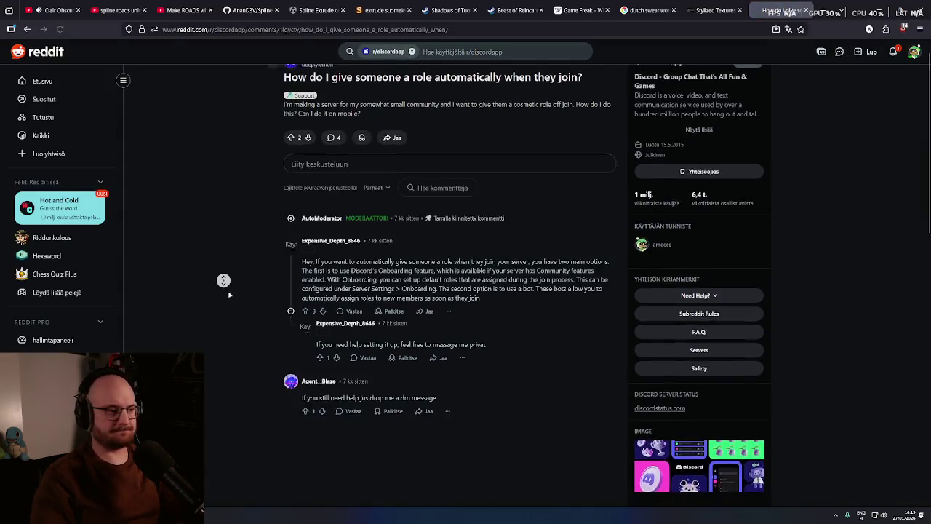
drag(524, 210, 587, 202)
drag(355, 210, 566, 211)
click(326, 217)
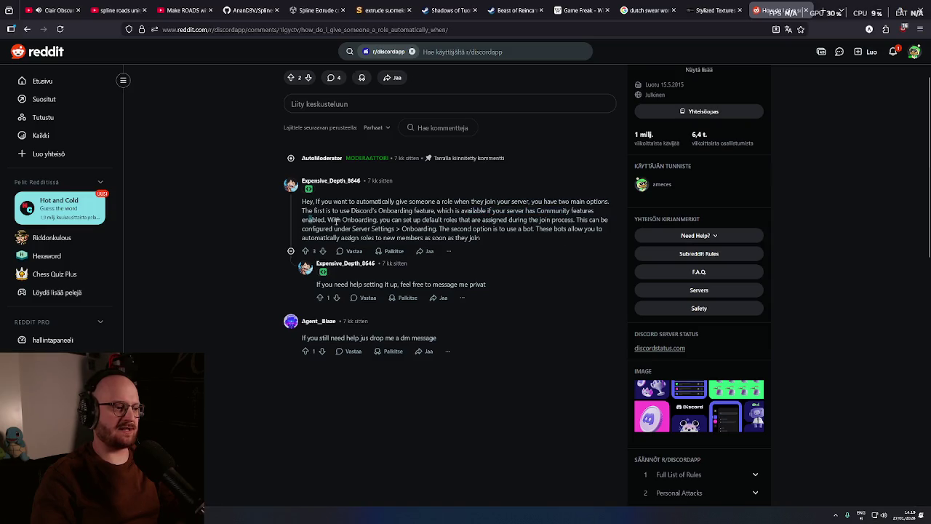
mouse_move(353, 220)
mouse_down()
mouse_move(425, 230)
mouse_move(439, 219)
mouse_up()
click(461, 227)
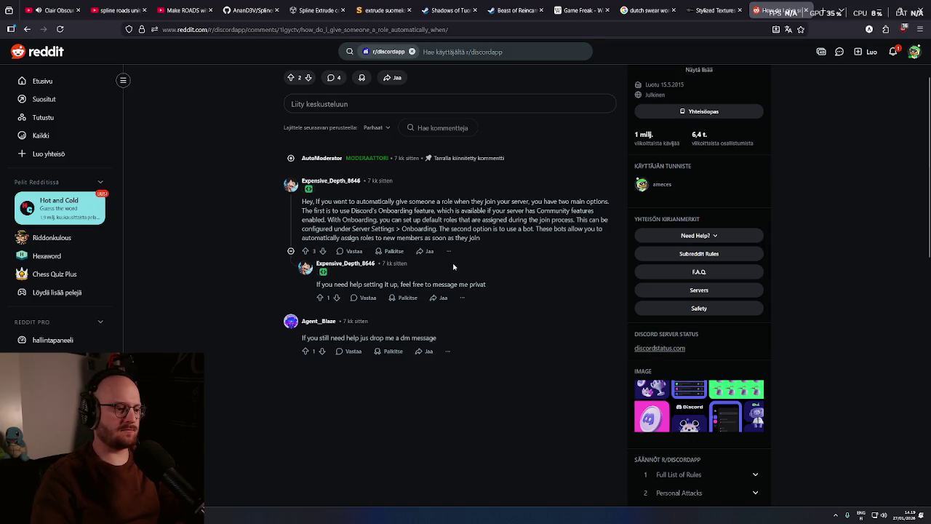
drag(352, 210, 411, 212)
Search Google for the selected phrase 'Discord's Onboarding' and close the Reddit thread
right_click(412, 214)
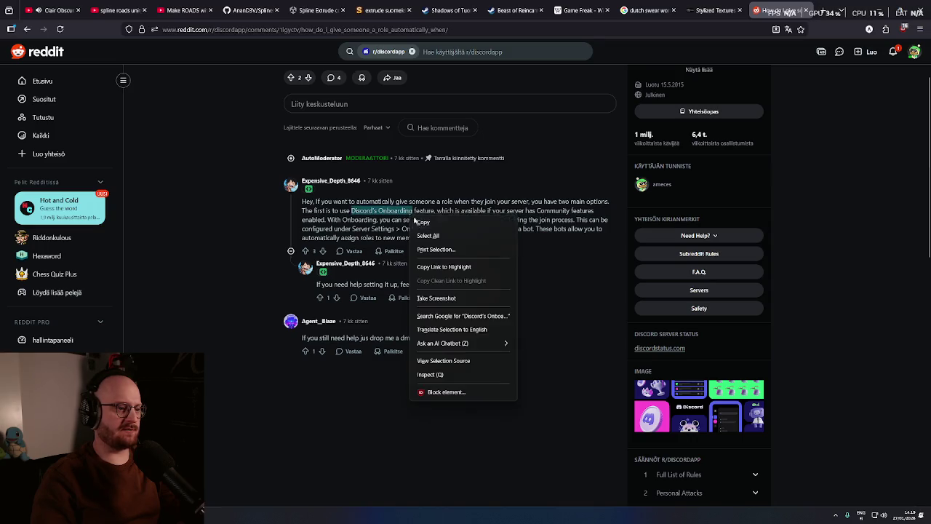
click(487, 315)
click(741, 13)
click(748, 11)
Expand the AI overview and scroll to the onboarding setup steps
scroll(201, 273, down, 1)
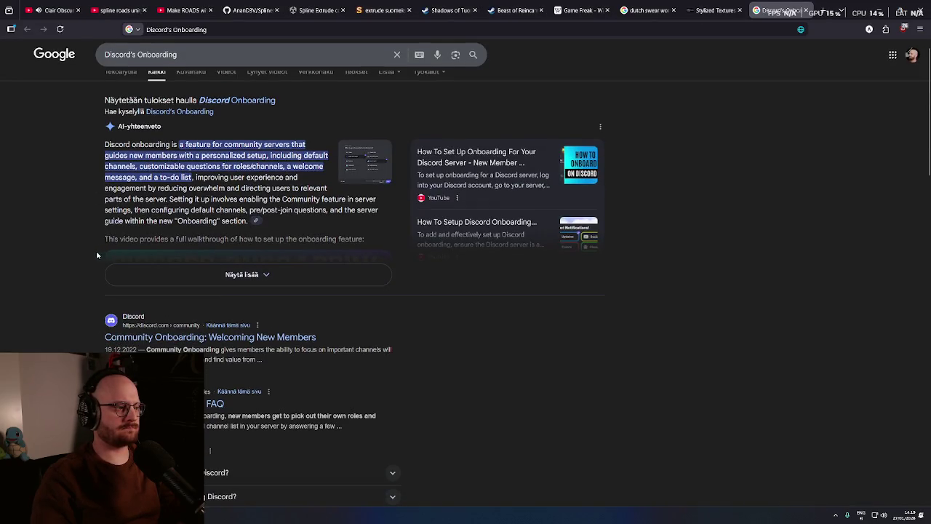
click(189, 273)
middle_click(66, 244)
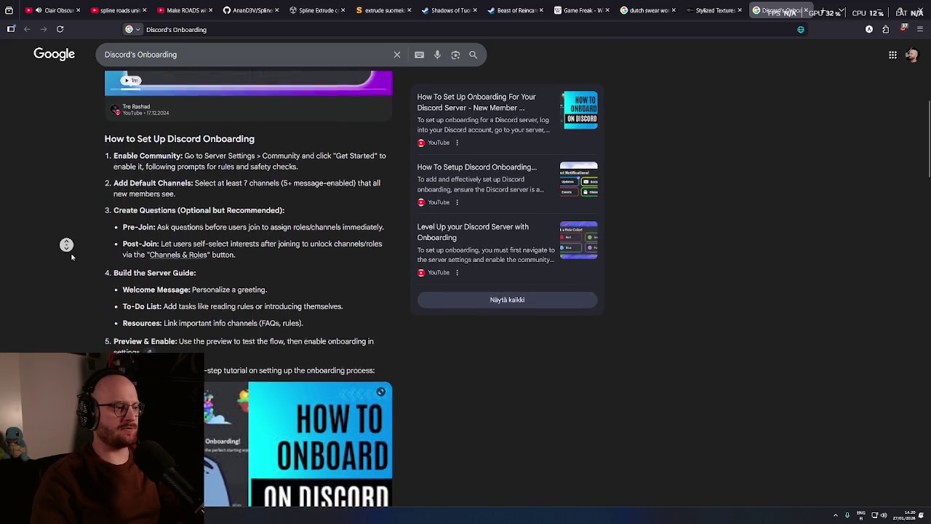
middle_click(73, 255)
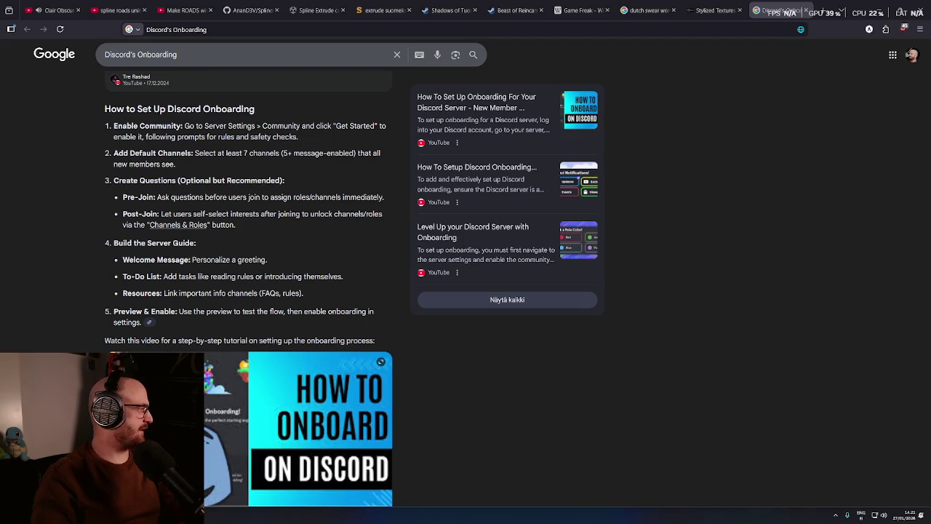
In Discord, check the poster's profile and preview the post's first screenshot
key(alt+Tab)
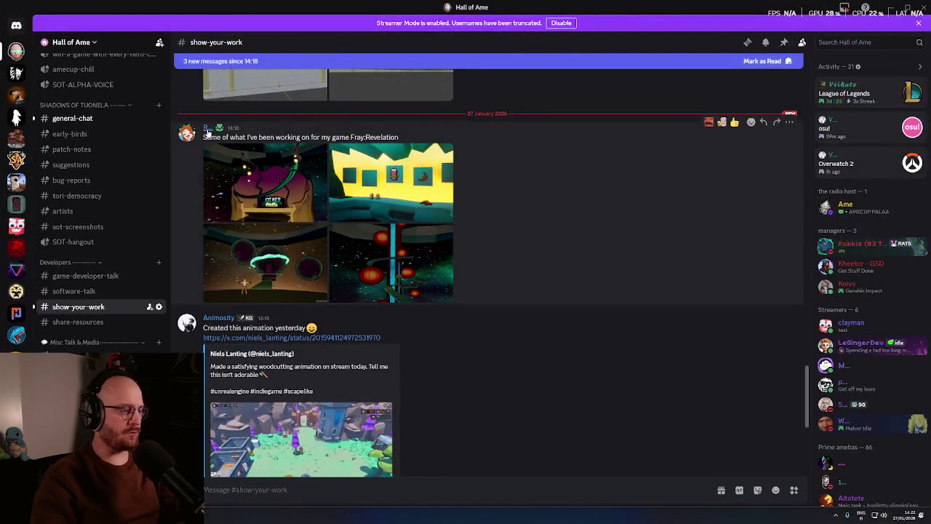
click(207, 129)
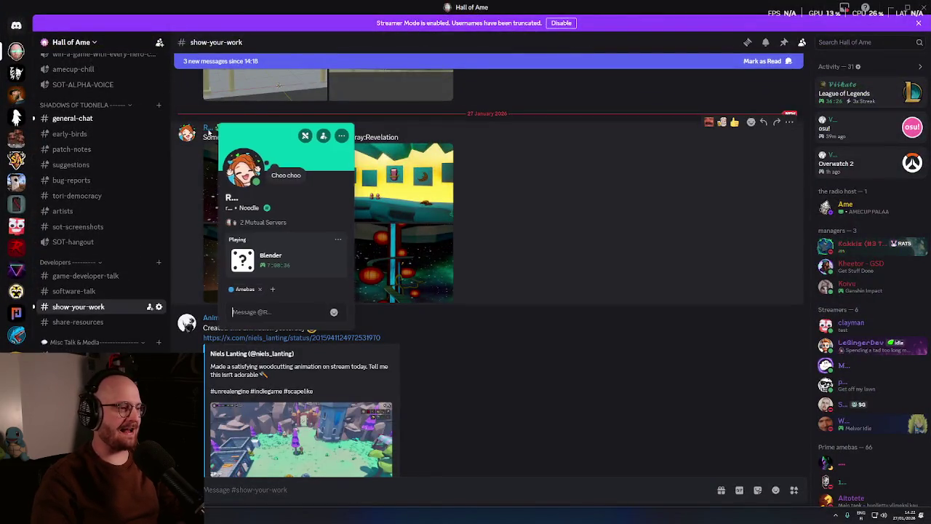
click(548, 252)
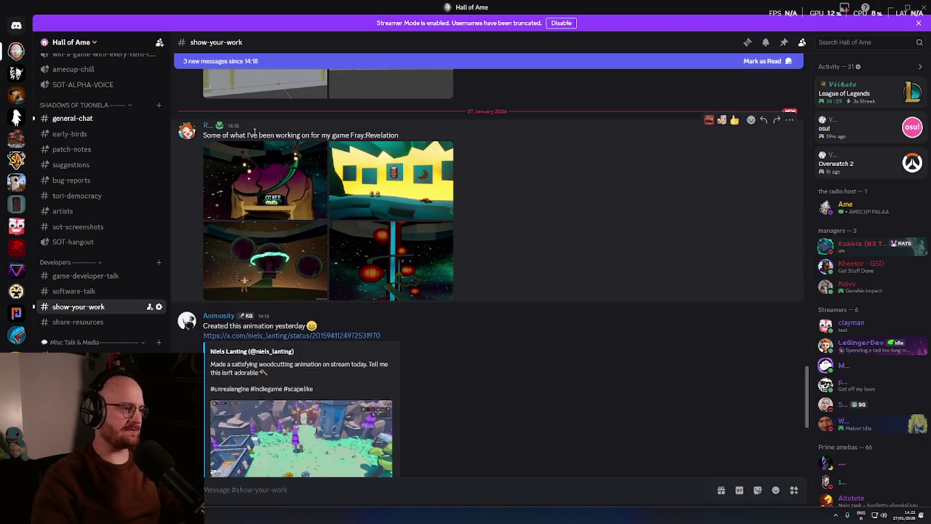
click(262, 167)
key(Escape)
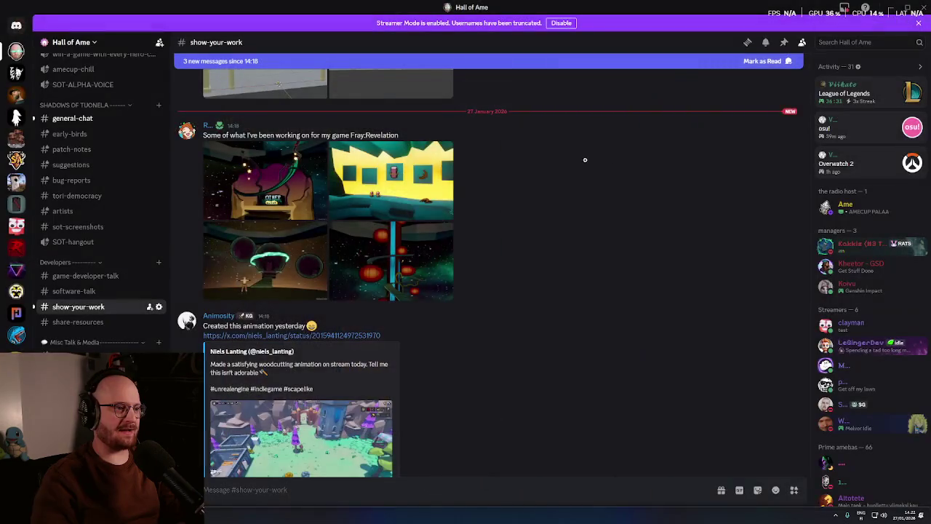
Search Google for the game name 'Fray:Revelation' from the post
drag(350, 134, 399, 135)
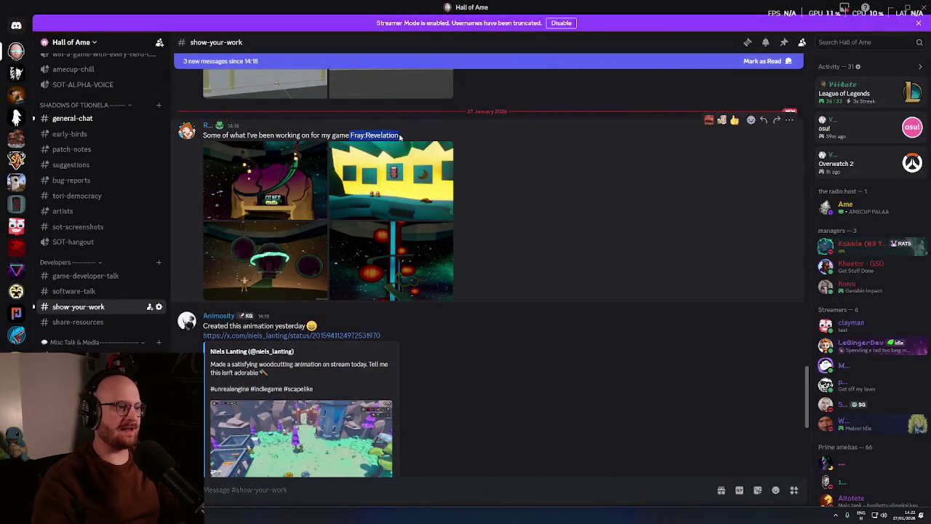
right_click(383, 135)
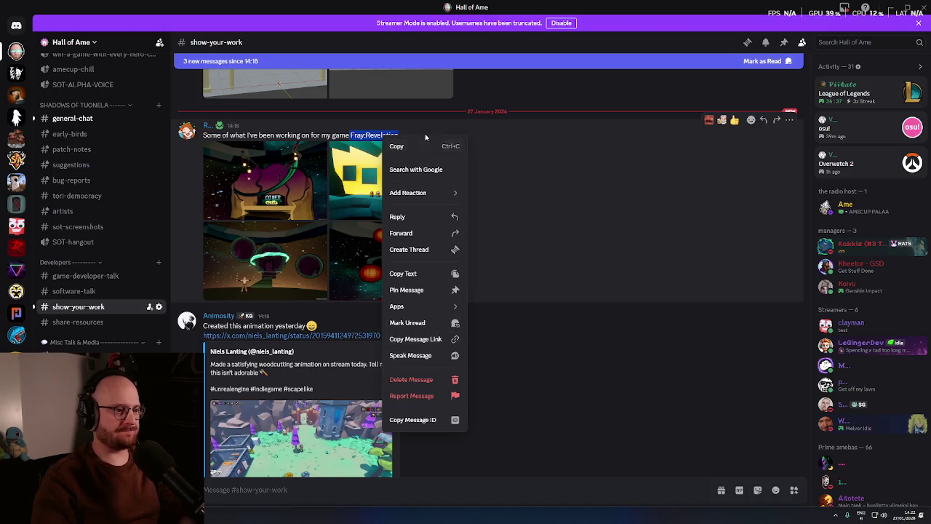
click(430, 173)
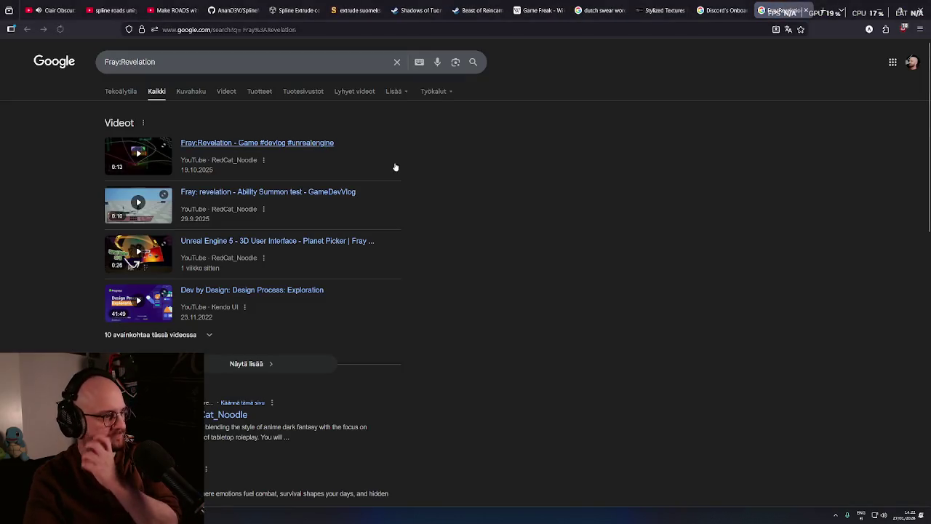
Skim the Fray:Revelation results, including its itch.io page and devlogs, then return to Discord
scroll(452, 219, down, 1)
middle_click(442, 236)
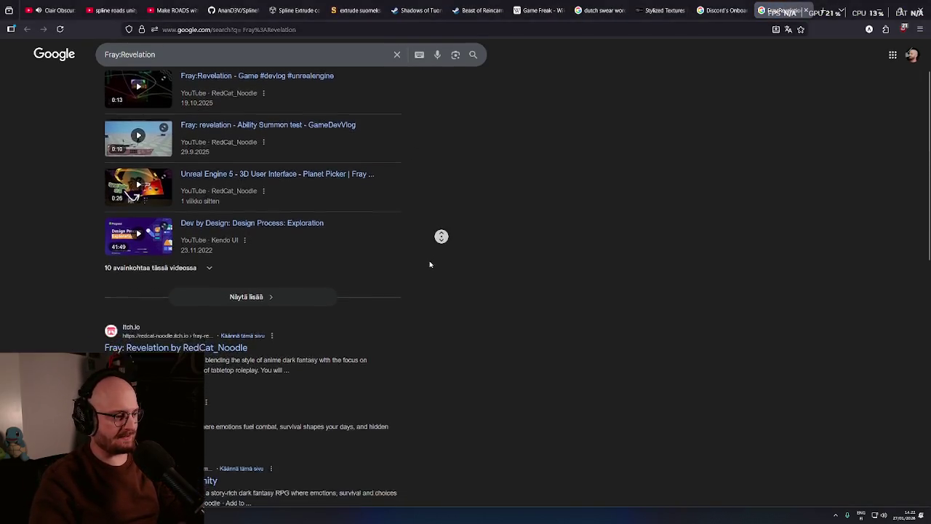
middle_click(97, 198)
middle_click(82, 163)
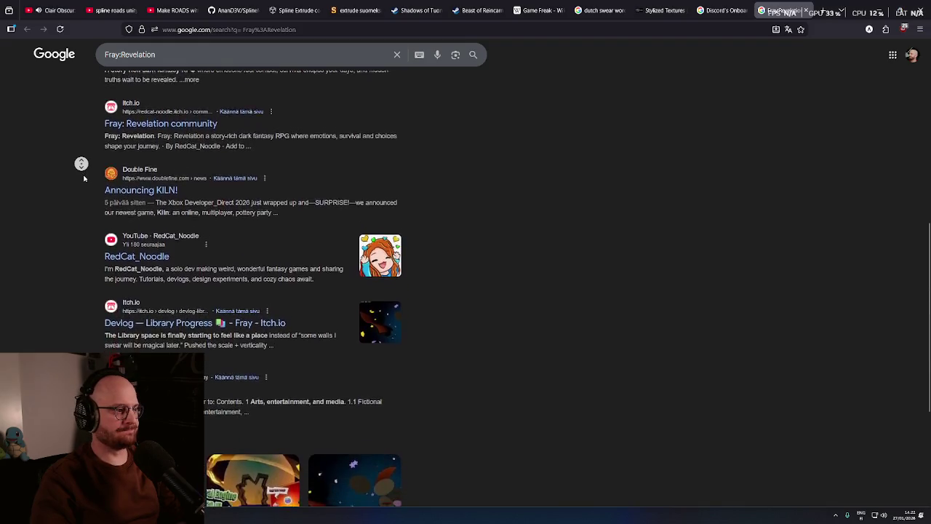
middle_click(85, 197)
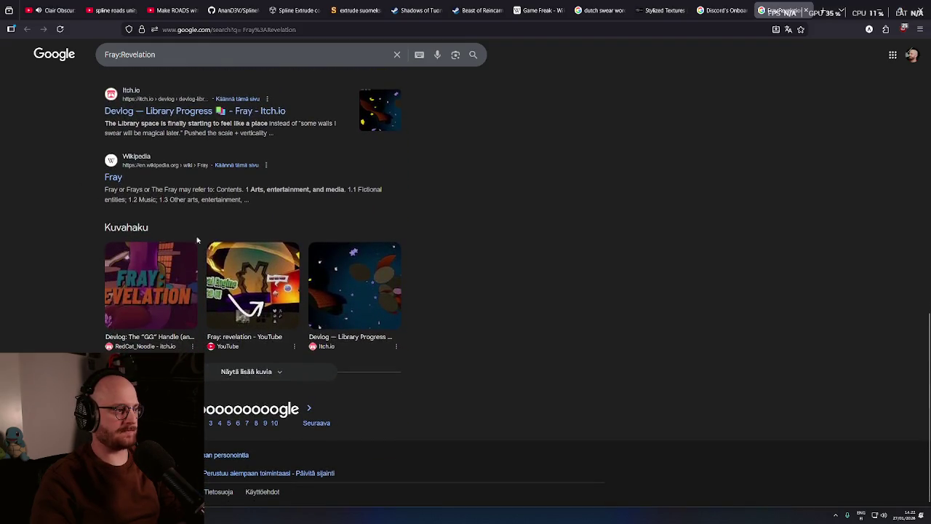
middle_click(499, 371)
middle_click(270, 366)
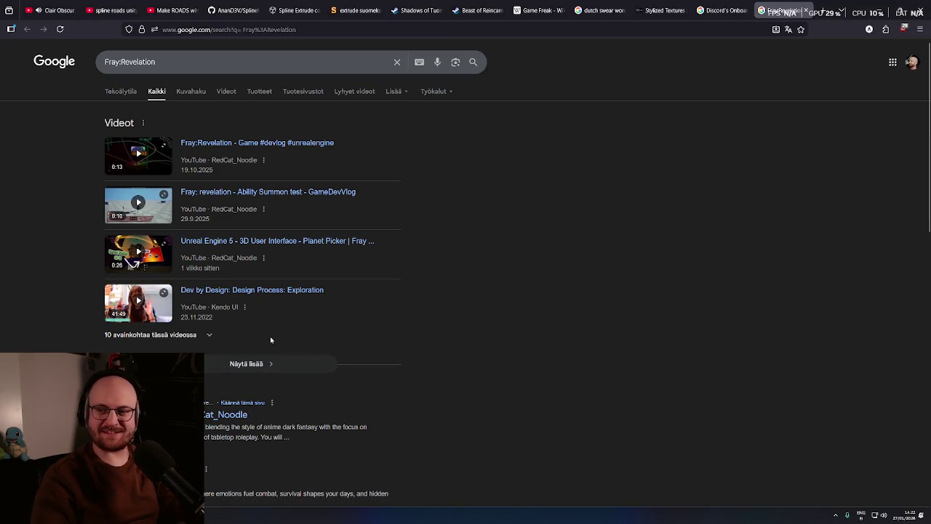
key(alt+Tab)
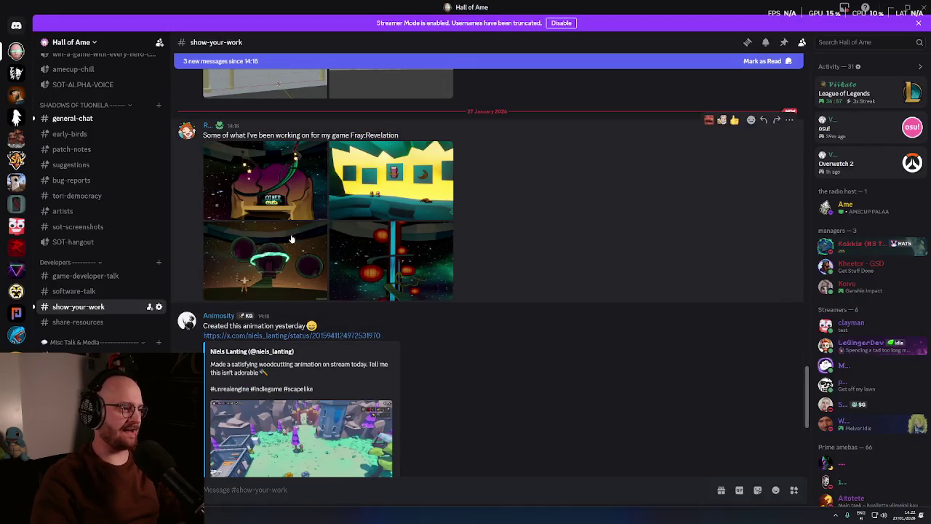
Page through the Fray:Revelation screenshots enlarged, from the yellow room to the diner, then close
click(265, 182)
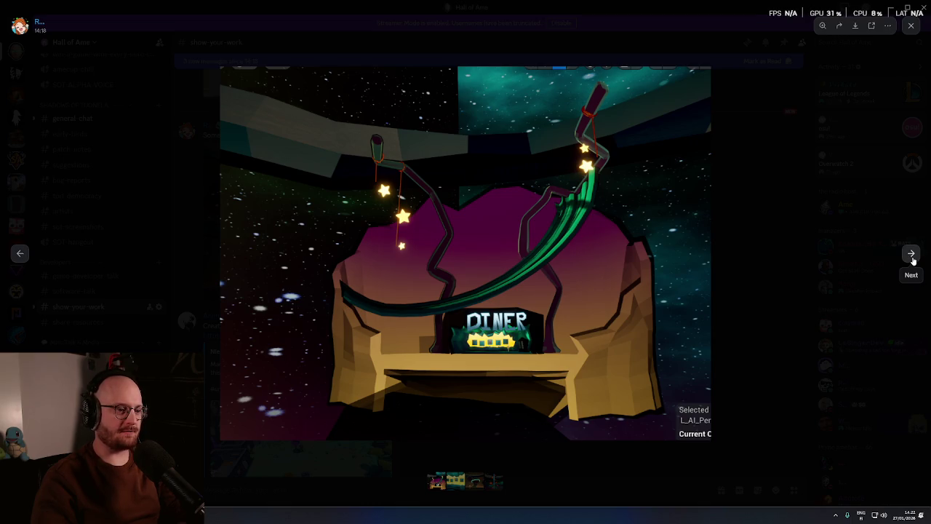
click(911, 254)
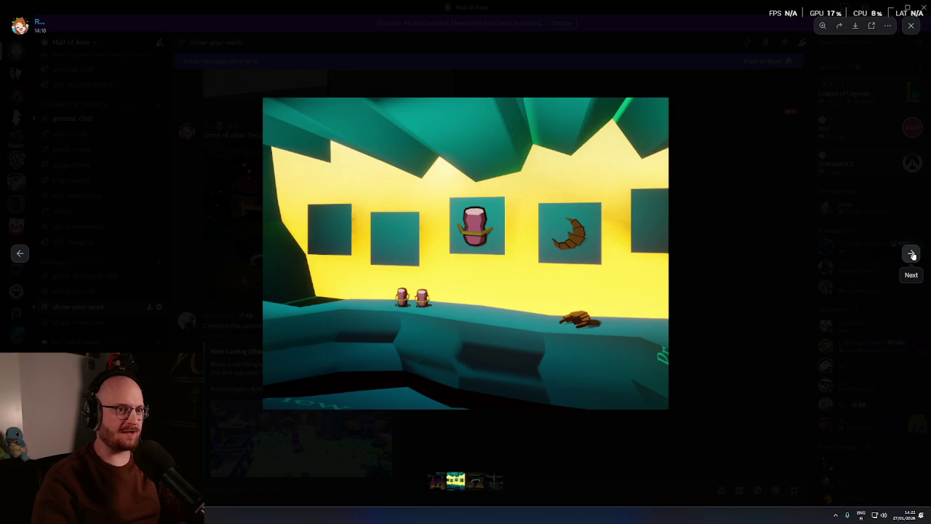
click(912, 254)
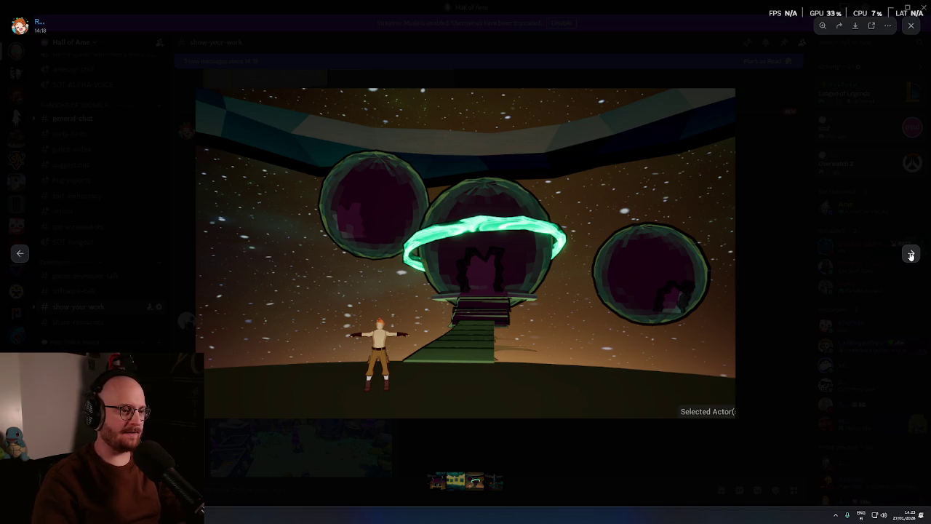
click(910, 255)
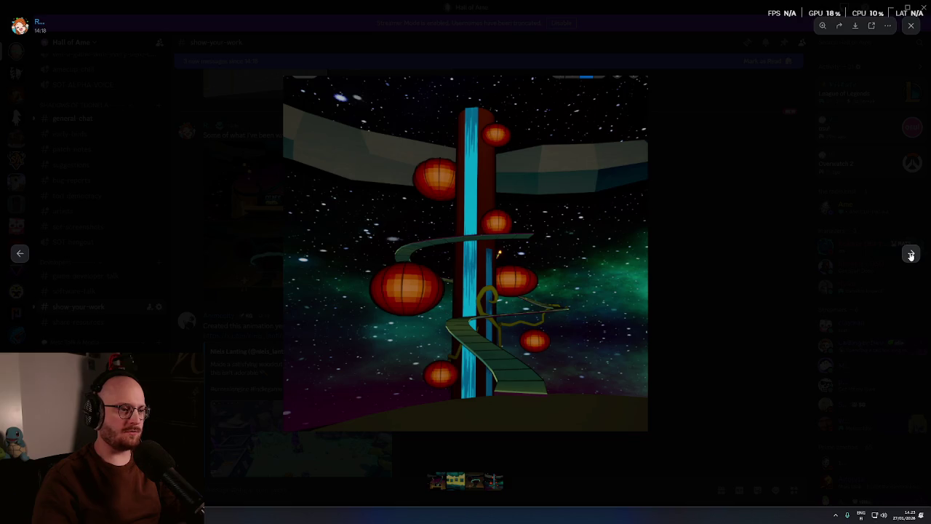
click(910, 255)
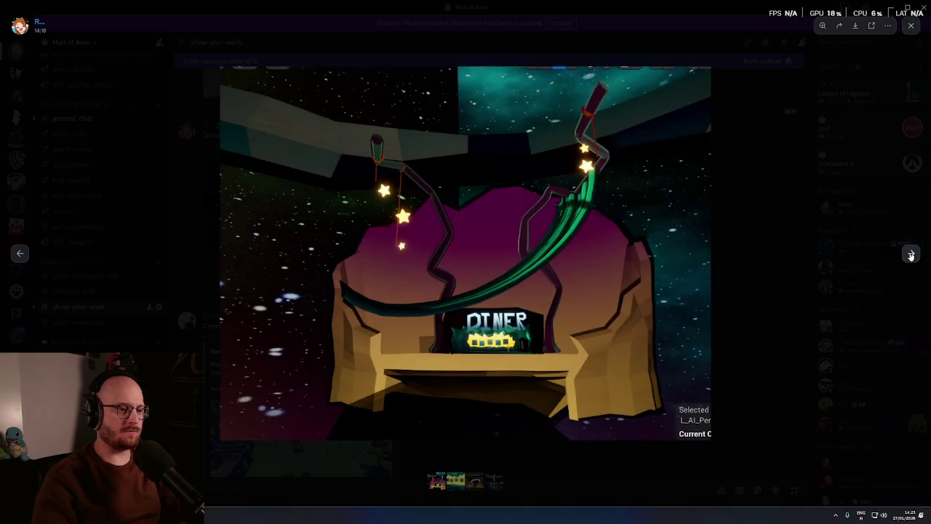
click(911, 254)
click(819, 329)
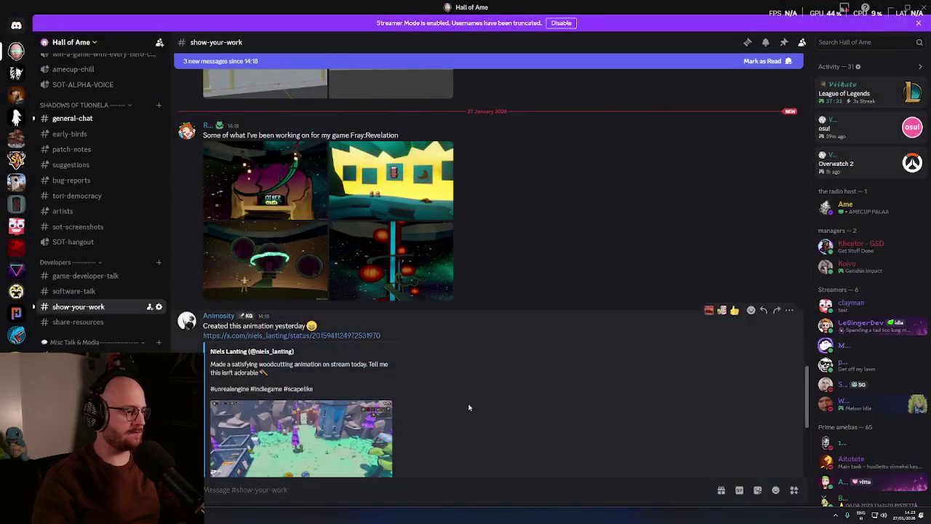
Open the linked X woodcutting animation post and play its clip full screen
scroll(459, 401, down, 1)
click(262, 248)
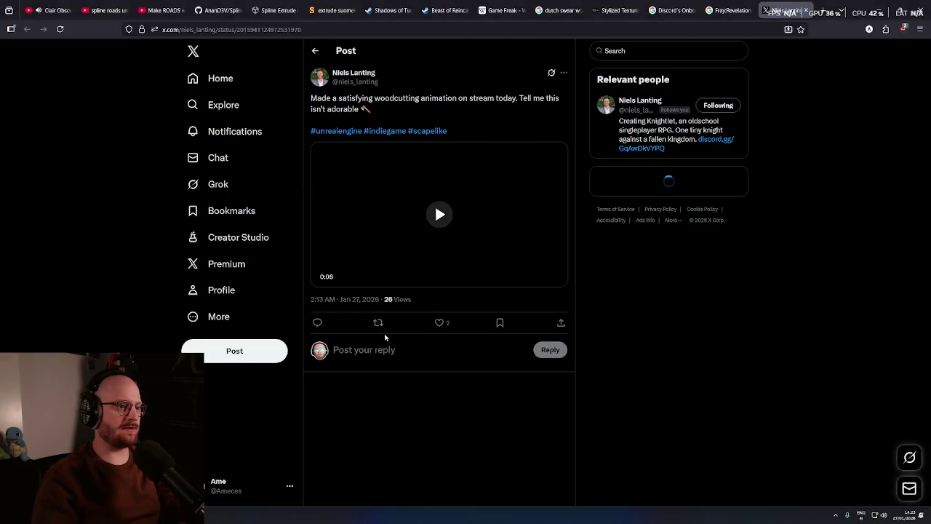
click(436, 215)
click(558, 280)
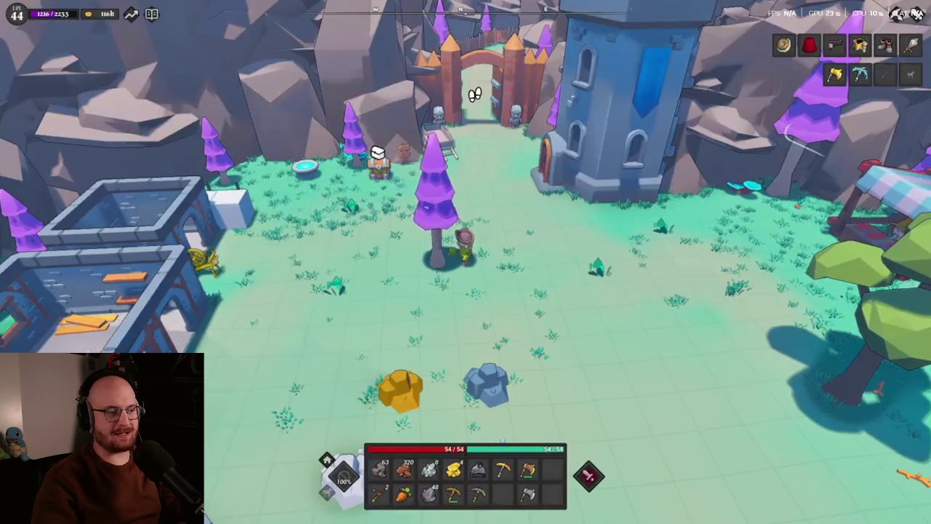
mouse_move(375, 359)
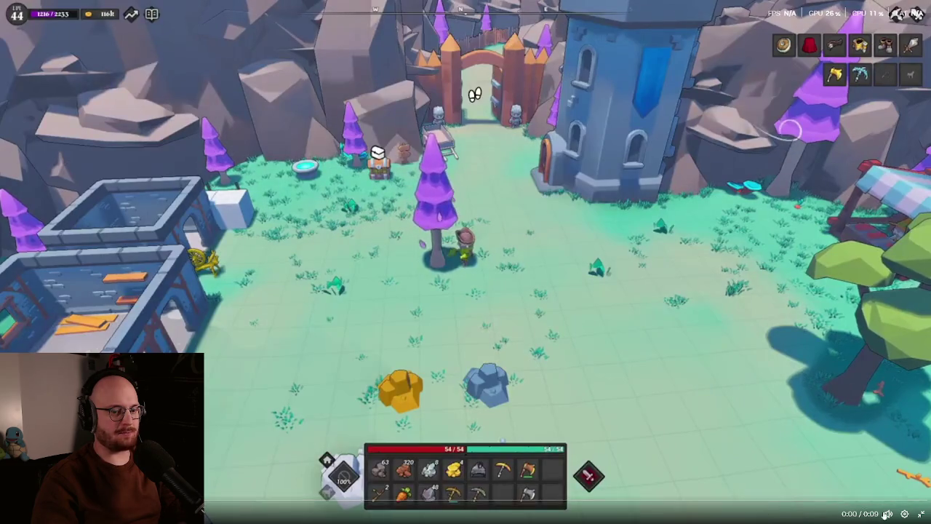
Exit full screen, pause the clip, and return to Discord
click(921, 513)
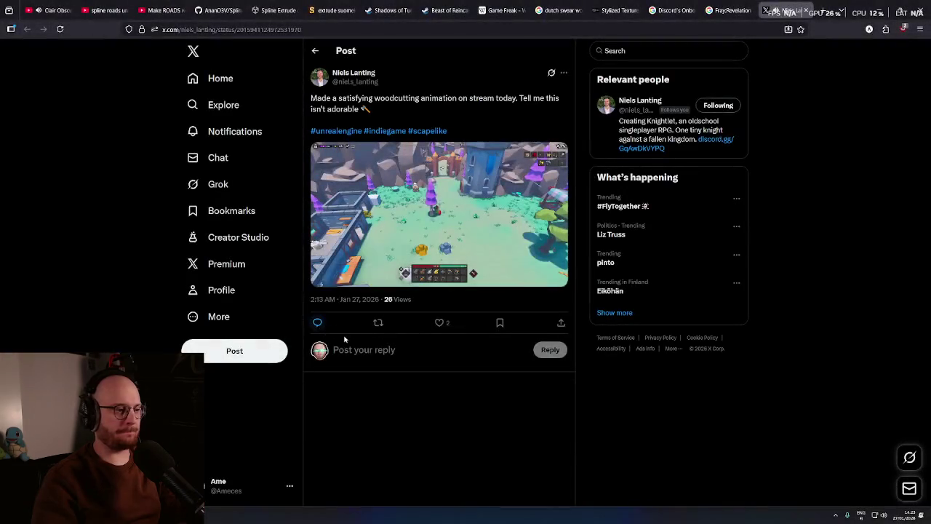
click(321, 278)
drag(317, 99, 439, 98)
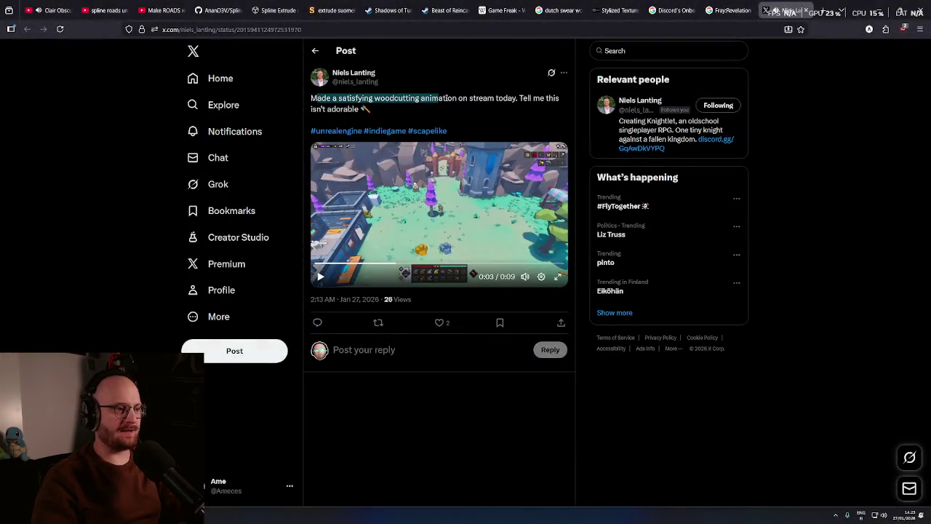
key(alt+Tab)
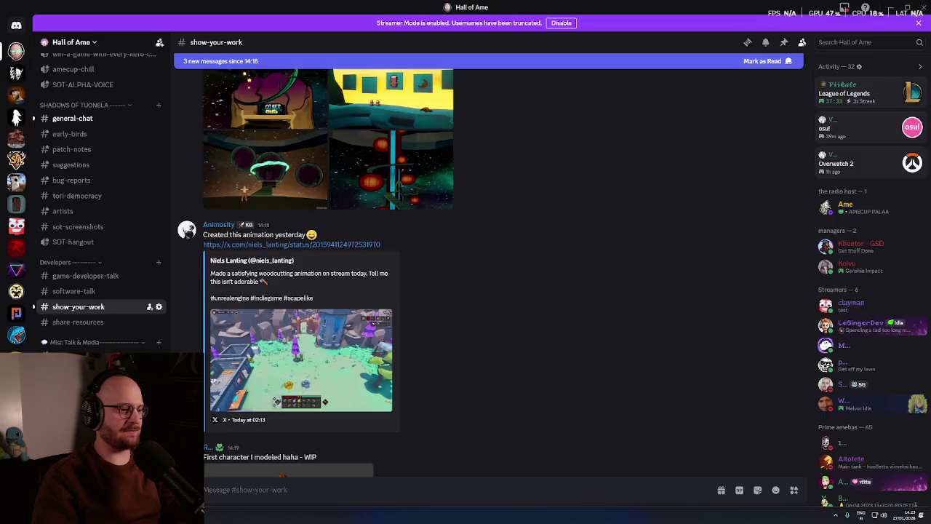
Scroll to the 'First character I modeled haha - WIP' post and show the hidden tray icons
scroll(438, 390, down, 1)
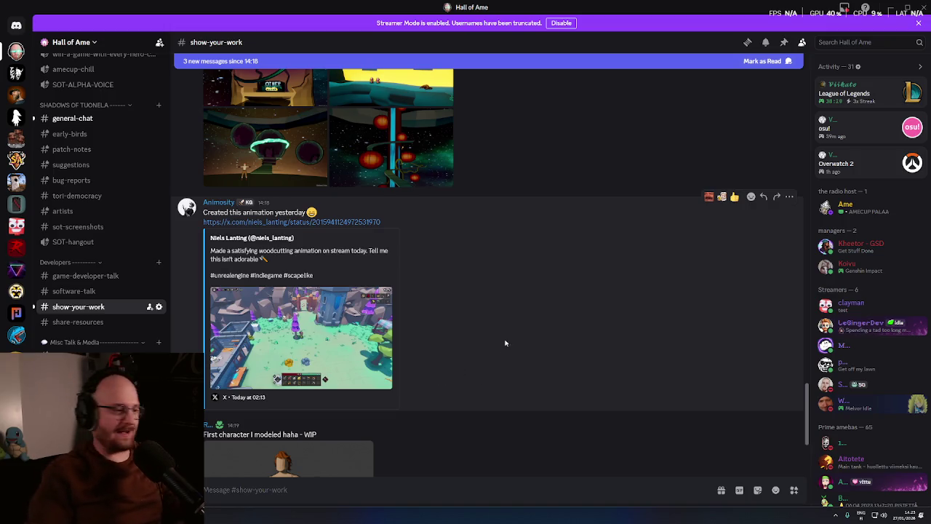
scroll(509, 380, down, 2)
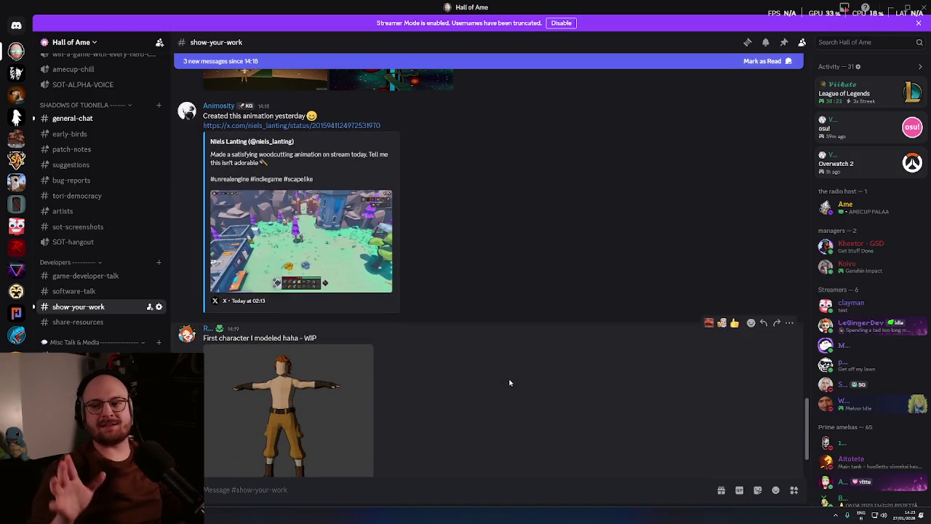
click(835, 516)
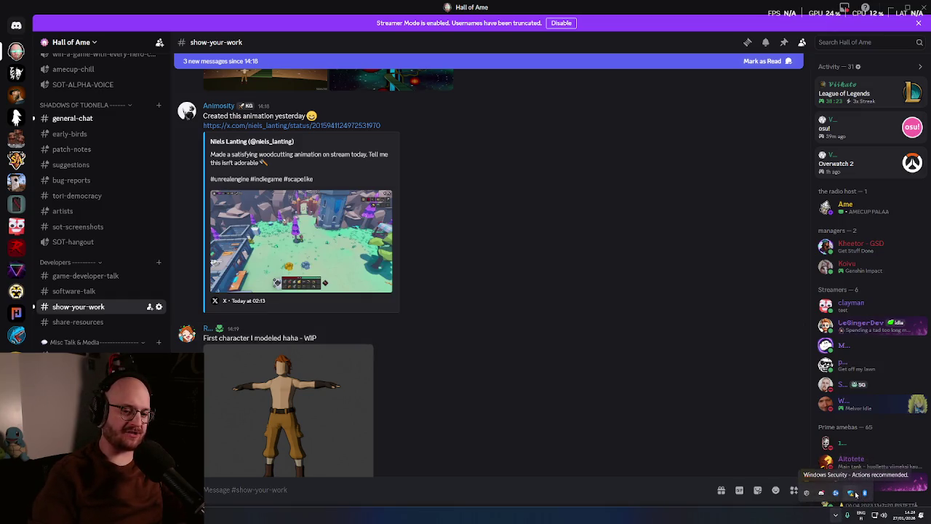
Lower the Elgato Key Light to 11% brightness and close its panel
click(806, 478)
drag(780, 455, 789, 456)
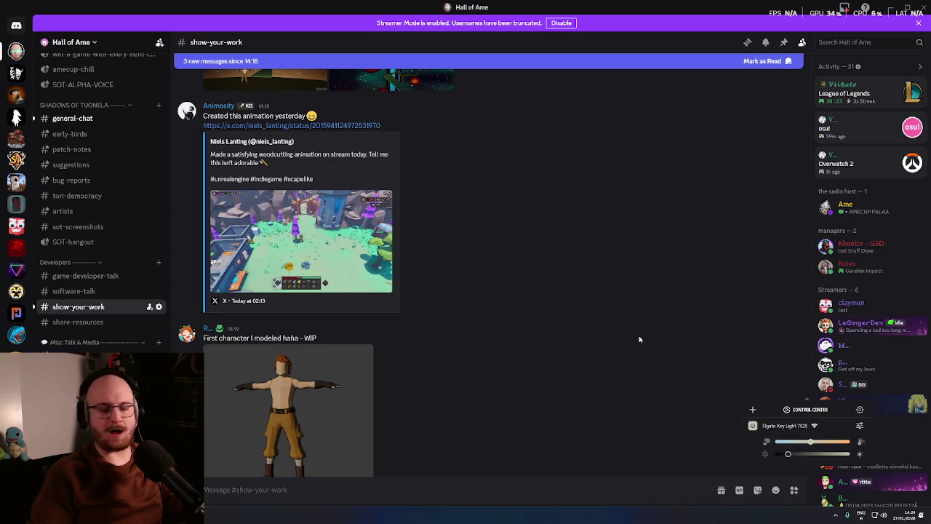
click(638, 337)
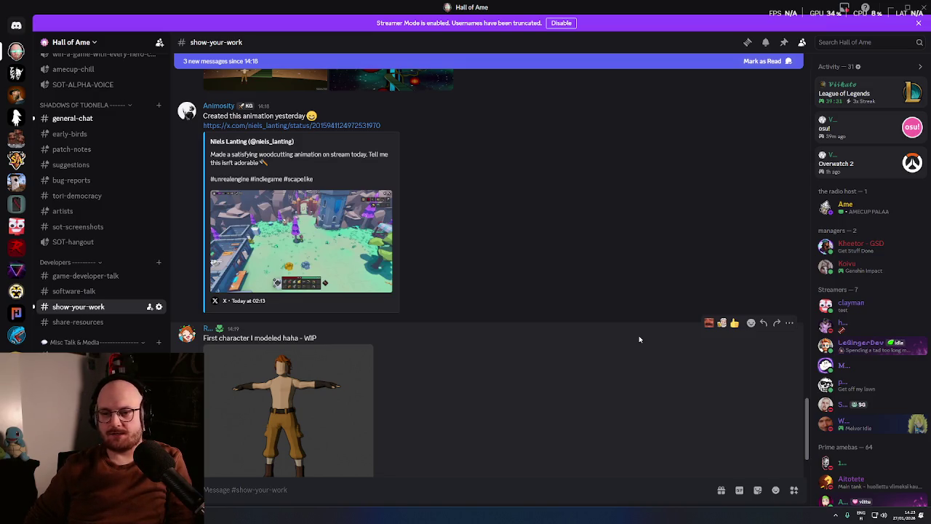
middle_click(593, 283)
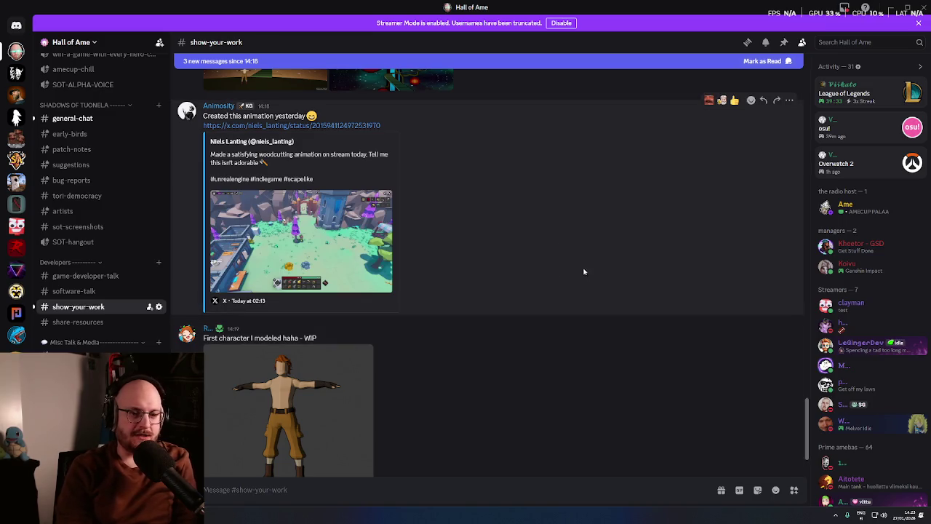
Scroll further down the show-your-work channel past the WIP character post
scroll(593, 283, down, 1)
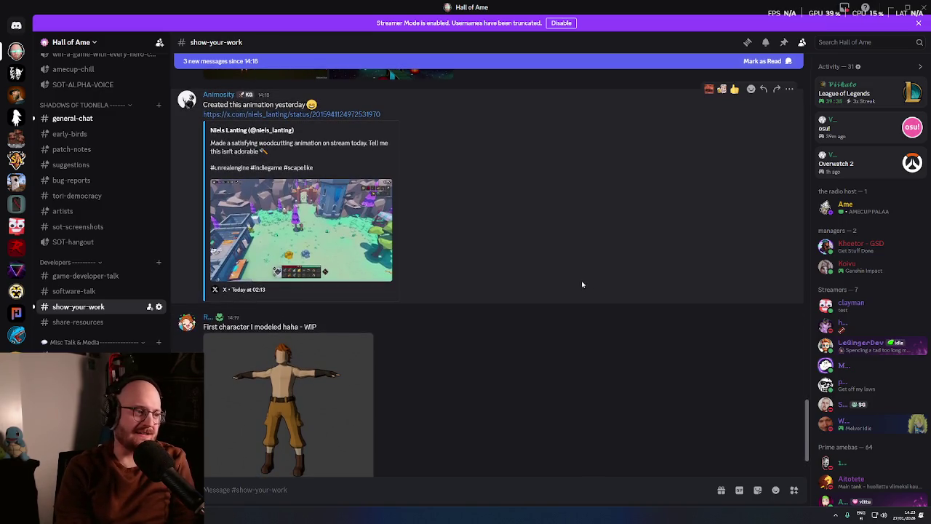
scroll(575, 295, down, 1)
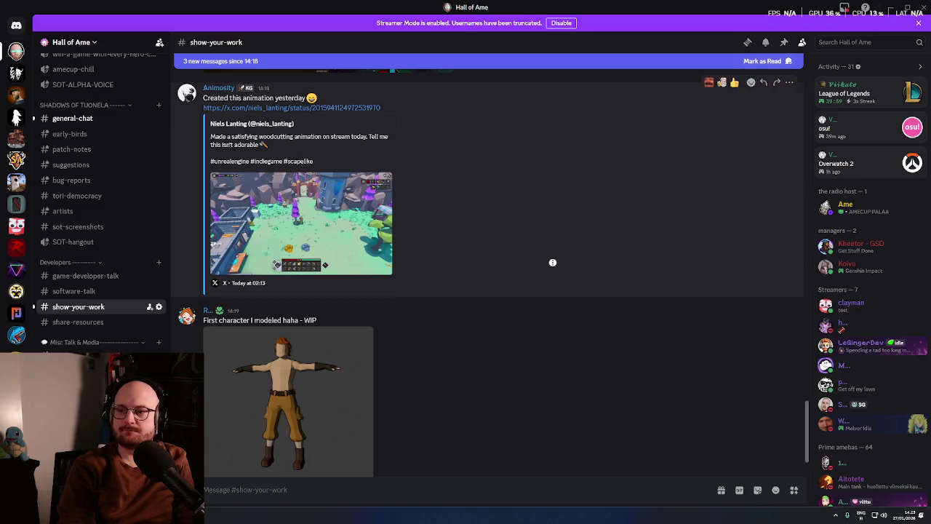
scroll(550, 267, down, 1)
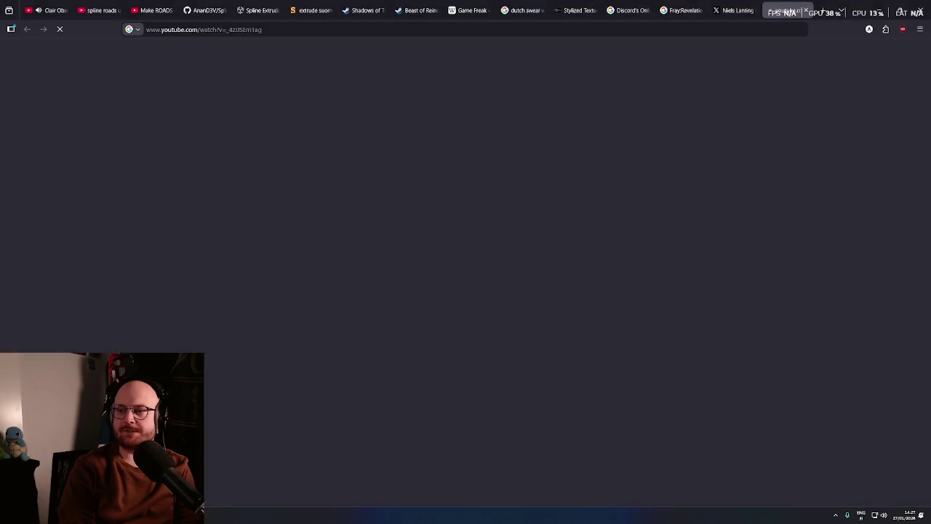
Close the Game Freak wiki, Discord onboarding, Fray:Revelation search and X post tabs
click(469, 10)
key(ctrl+w)
key(ctrl+w)
click(517, 11)
click(542, 10)
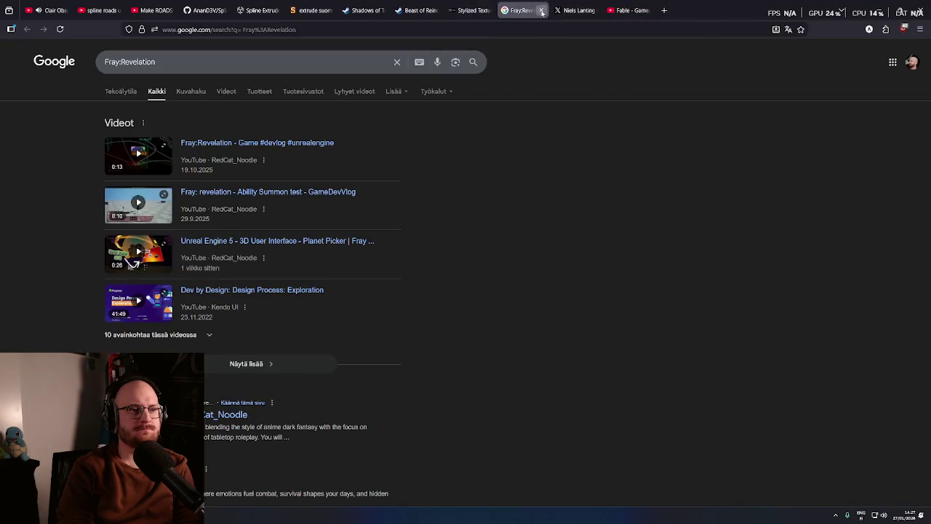
click(542, 10)
click(542, 10)
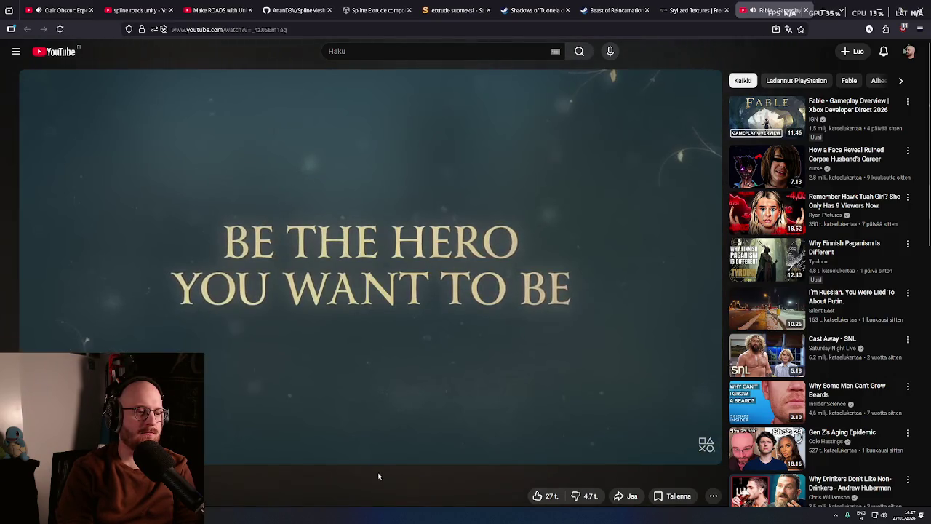
Pause the Fable teaser and scroll through the description and back up to the player
scroll(408, 494, down, 1)
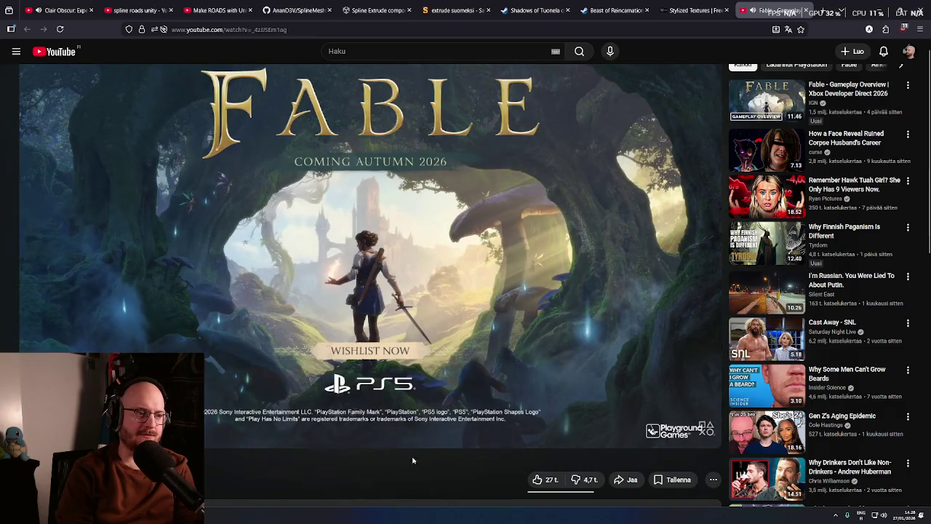
click(438, 329)
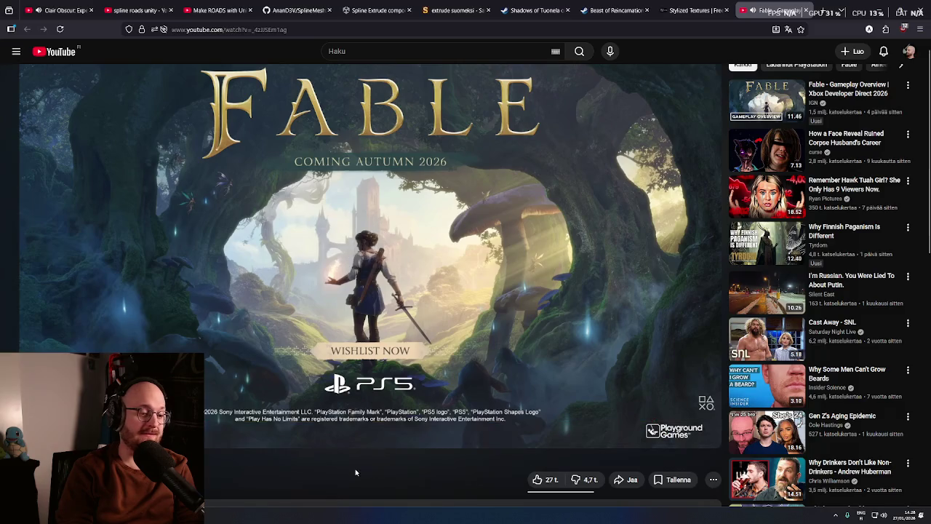
scroll(348, 473, down, 1)
scroll(337, 460, down, 4)
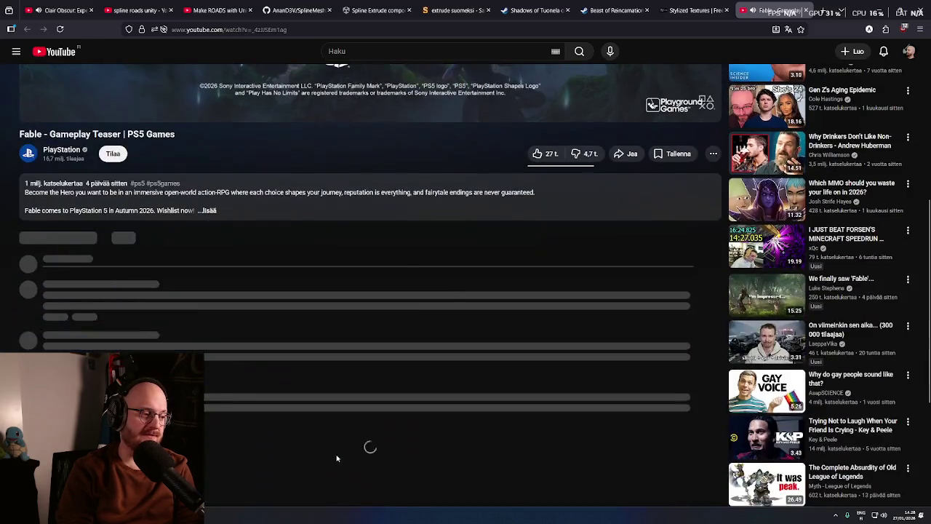
middle_click(332, 410)
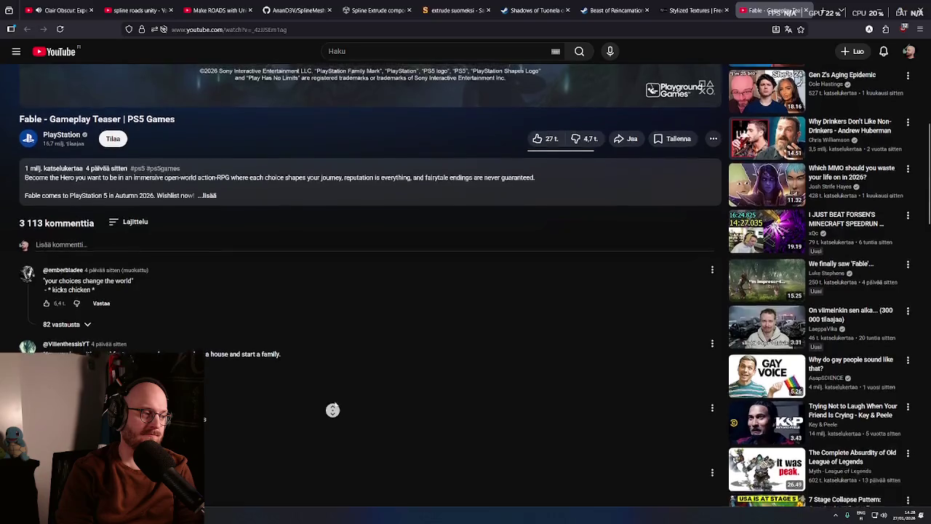
scroll(332, 410, up, 6)
middle_click(331, 330)
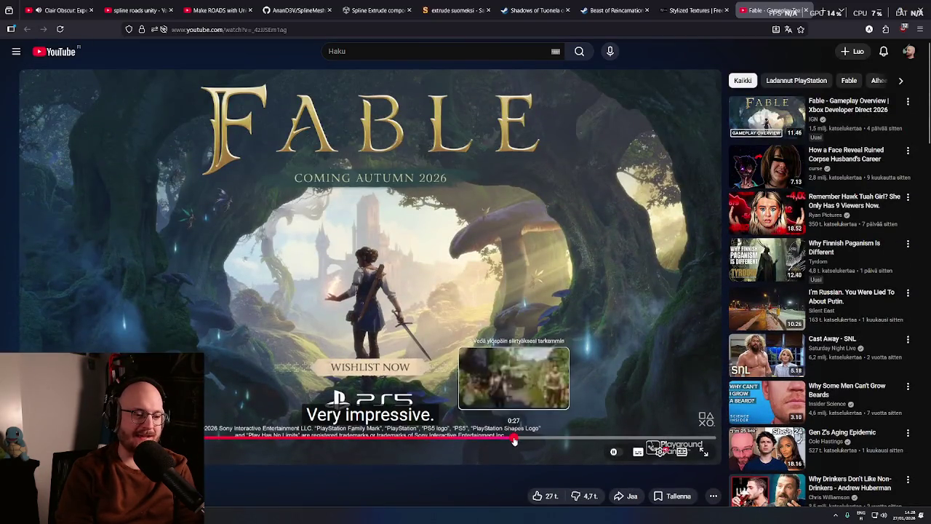
Skip into the gameplay, rewind to 0:31, and pause on the village scene
click(514, 437)
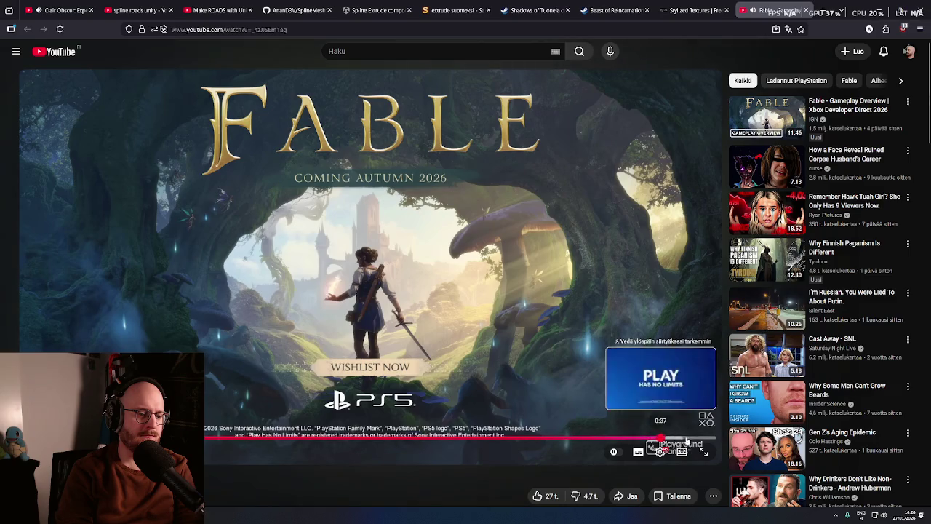
drag(645, 436, 352, 439)
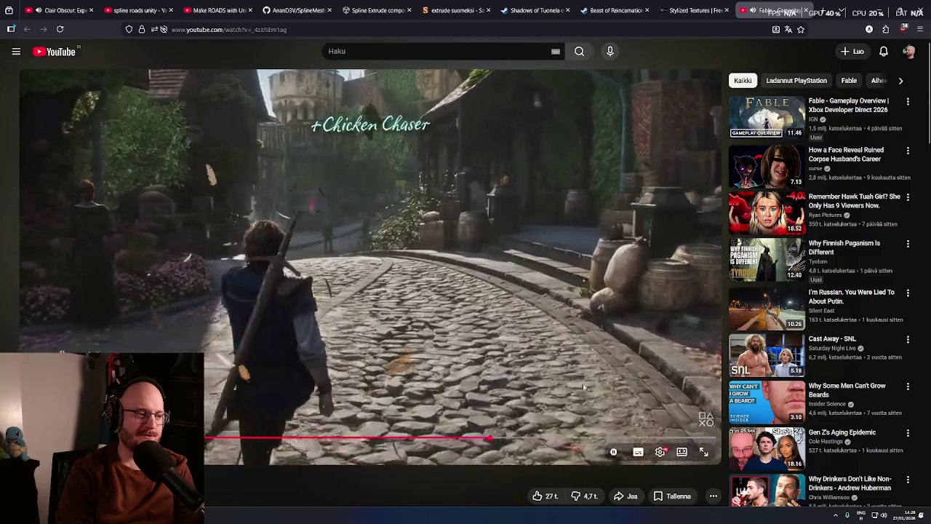
click(583, 383)
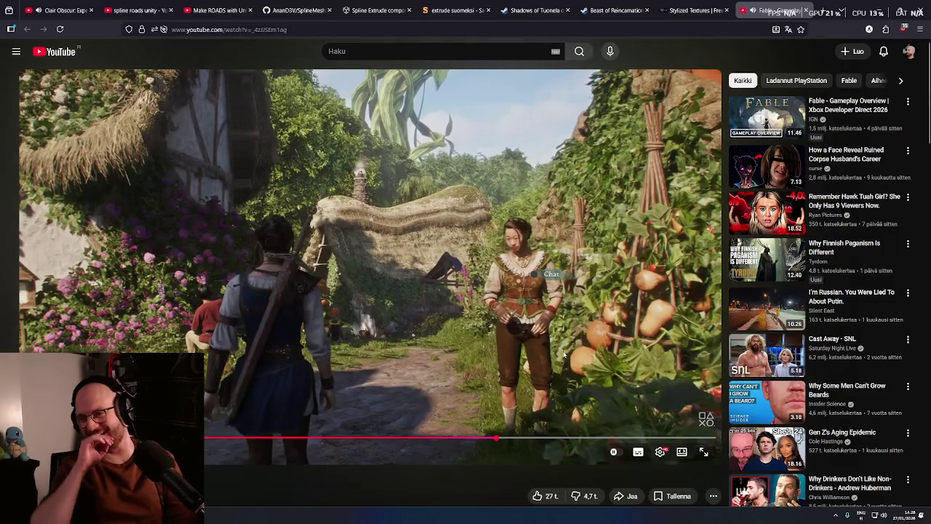